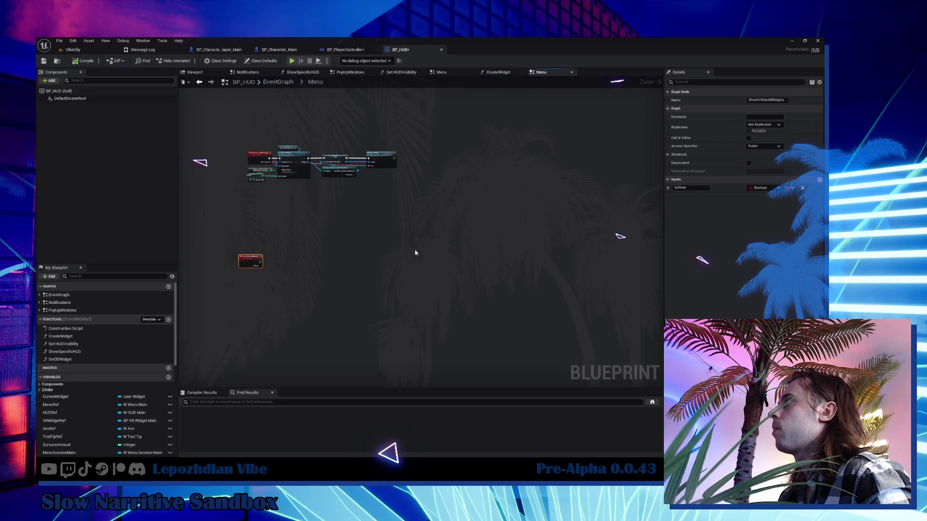
Step: Paste the widget visibility nodes, reposition them, and add a Set Is UI Visible node
{"action": "key", "text": "ctrl+v"}
{"action": "scroll", "coordinate": [410, 250], "scroll_direction": "up", "scroll_amount": 4}
{"action": "left_click_drag", "start_coordinate": [503, 118], "coordinate": [575, 174]}
{"action": "mouse_move", "coordinate": [509, 173]}
{"action": "left_mouse_down"}
{"action": "mouse_move", "coordinate": [363, 259]}
{"action": "mouse_move", "coordinate": [328, 303]}
{"action": "left_mouse_up"}
{"action": "right_click", "coordinate": [327, 236]}
{"action": "type", "text": "set is ui"}
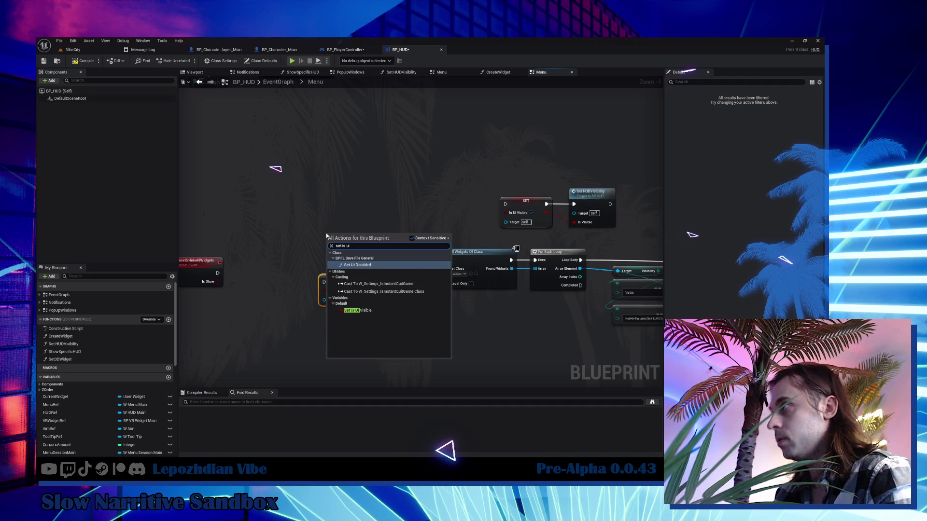
{"action": "left_click", "coordinate": [357, 310]}
Step: Wire Is Show and the exec pin into Set Is UI Visible, feed HUD visibility, delete the extra SET
{"action": "scroll", "coordinate": [218, 288], "scroll_direction": "up", "scroll_amount": 1}
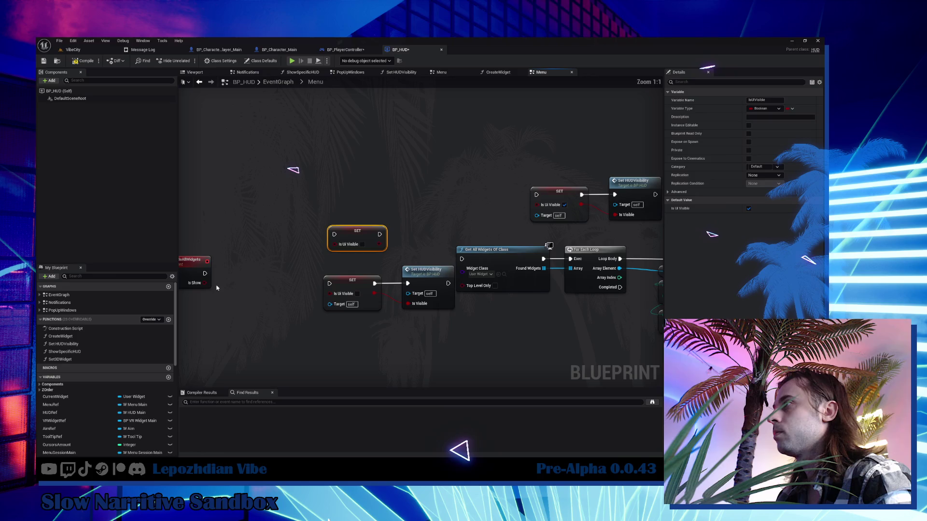
{"action": "left_click_drag", "start_coordinate": [205, 283], "coordinate": [335, 243]}
{"action": "left_click_drag", "start_coordinate": [207, 274], "coordinate": [334, 234]}
{"action": "mouse_move", "coordinate": [408, 303]}
{"action": "left_mouse_down"}
{"action": "mouse_move", "coordinate": [372, 244]}
{"action": "mouse_move", "coordinate": [408, 283]}
{"action": "mouse_move", "coordinate": [403, 231]}
{"action": "left_mouse_up"}
{"action": "left_click", "coordinate": [351, 289]}
{"action": "key", "text": "Delete"}
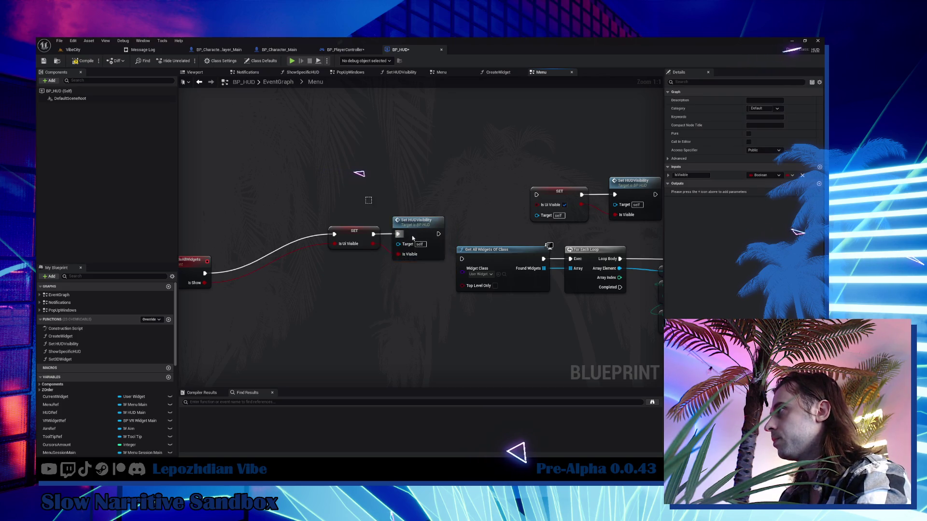
Step: Move the nodes beside the function entry, run Get All Widgets Of Class after Set HUDVisibility, and add a Branch
{"action": "left_click_drag", "start_coordinate": [446, 261], "coordinate": [326, 198]}
{"action": "left_click_drag", "start_coordinate": [354, 233], "coordinate": [256, 272]}
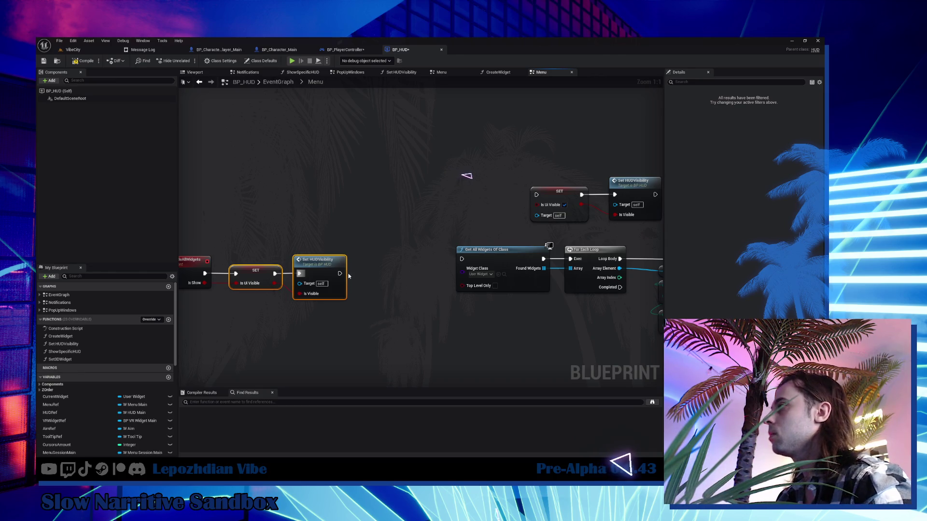
{"action": "mouse_move", "coordinate": [340, 273]}
{"action": "left_mouse_down"}
{"action": "mouse_move", "coordinate": [461, 259]}
{"action": "mouse_move", "coordinate": [627, 297]}
{"action": "left_mouse_up"}
{"action": "mouse_move", "coordinate": [507, 261]}
{"action": "left_mouse_down"}
{"action": "mouse_move", "coordinate": [457, 271]}
{"action": "mouse_move", "coordinate": [478, 272]}
{"action": "left_mouse_up"}
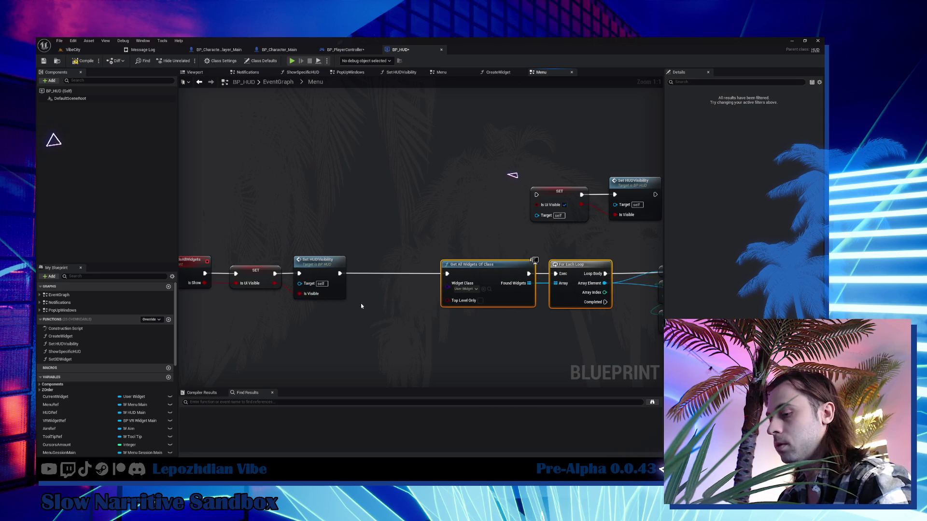
{"action": "left_click", "coordinate": [366, 269]}
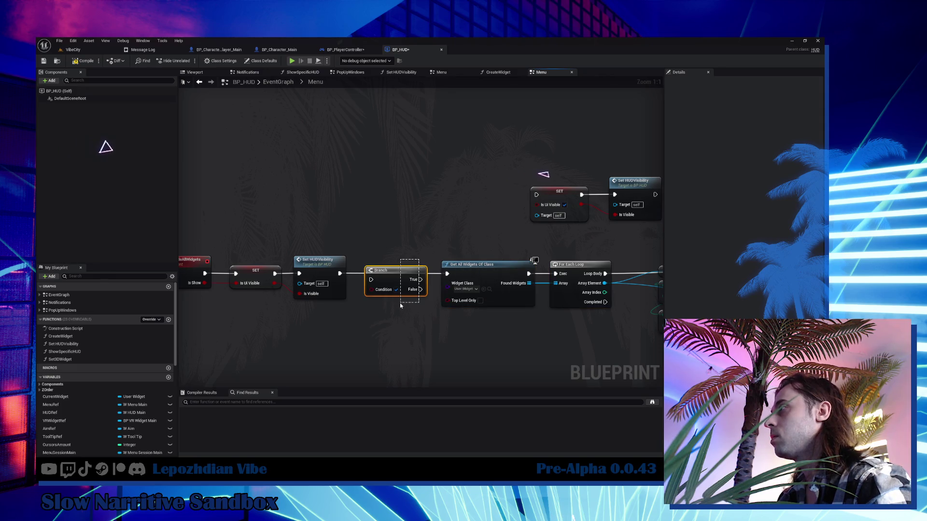
Step: Undo the Branch insertion, reposition the loop nodes, and pull a wire from Found Widgets
{"action": "key", "text": "ctrl+z"}
{"action": "left_click_drag", "start_coordinate": [465, 247], "coordinate": [603, 321]}
{"action": "mouse_move", "coordinate": [481, 269]}
{"action": "left_mouse_down"}
{"action": "mouse_move", "coordinate": [421, 267]}
{"action": "mouse_move", "coordinate": [475, 267]}
{"action": "left_mouse_up"}
{"action": "mouse_move", "coordinate": [512, 332]}
{"action": "left_mouse_down"}
{"action": "mouse_move", "coordinate": [379, 290]}
{"action": "mouse_move", "coordinate": [440, 301]}
{"action": "left_mouse_up"}
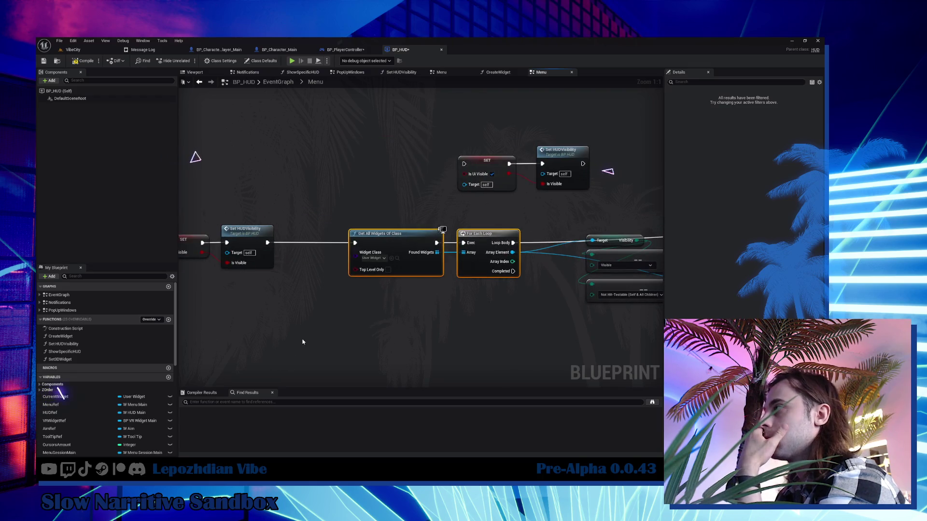
{"action": "left_click_drag", "start_coordinate": [445, 306], "coordinate": [446, 312]}
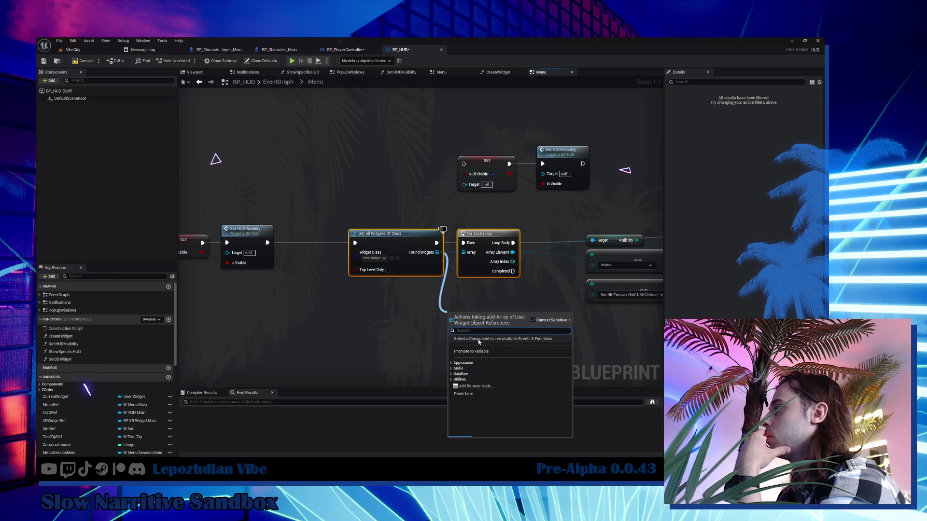
Step: Promote Found Widgets to a variable and add its getter with an IS EMPTY check
{"action": "left_click", "coordinate": [488, 351]}
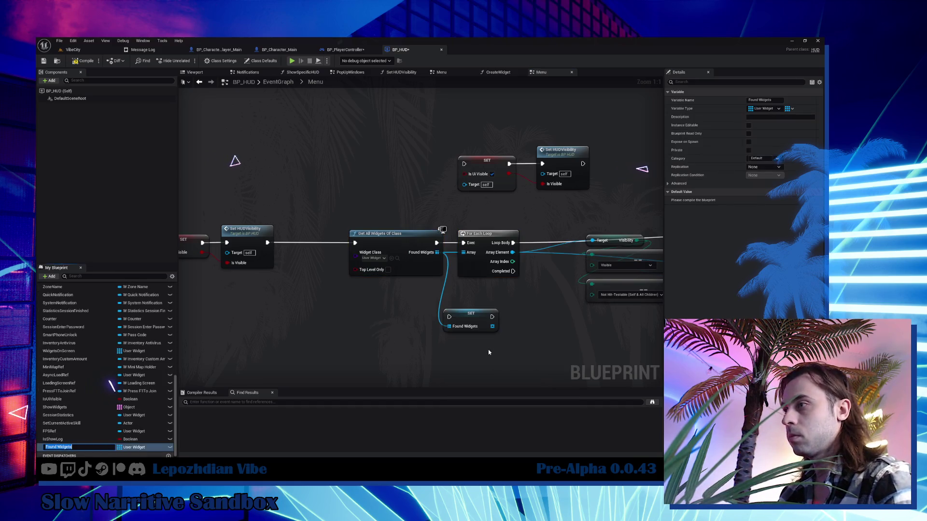
{"action": "key", "text": "Return"}
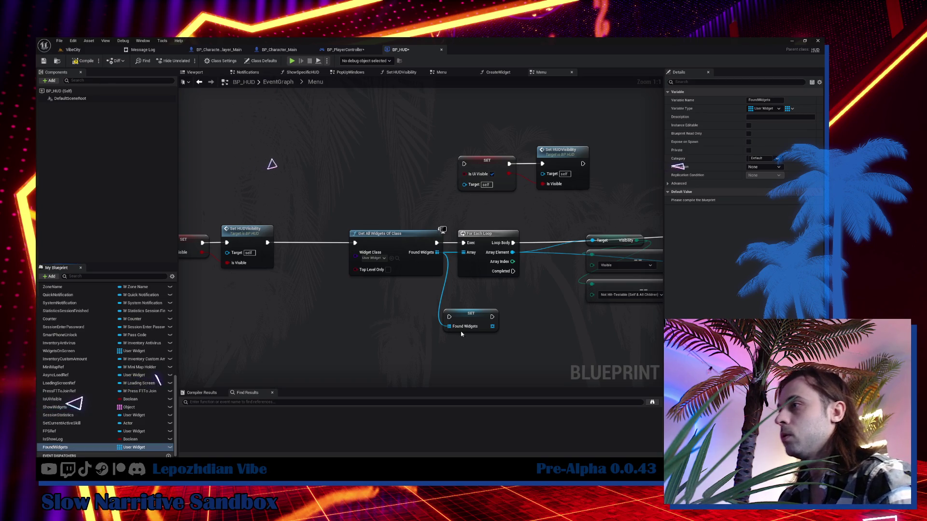
{"action": "mouse_move", "coordinate": [93, 446]}
{"action": "left_mouse_down"}
{"action": "mouse_move", "coordinate": [235, 294]}
{"action": "mouse_move", "coordinate": [297, 303]}
{"action": "mouse_move", "coordinate": [292, 295]}
{"action": "left_mouse_up"}
{"action": "left_click", "coordinate": [270, 299]}
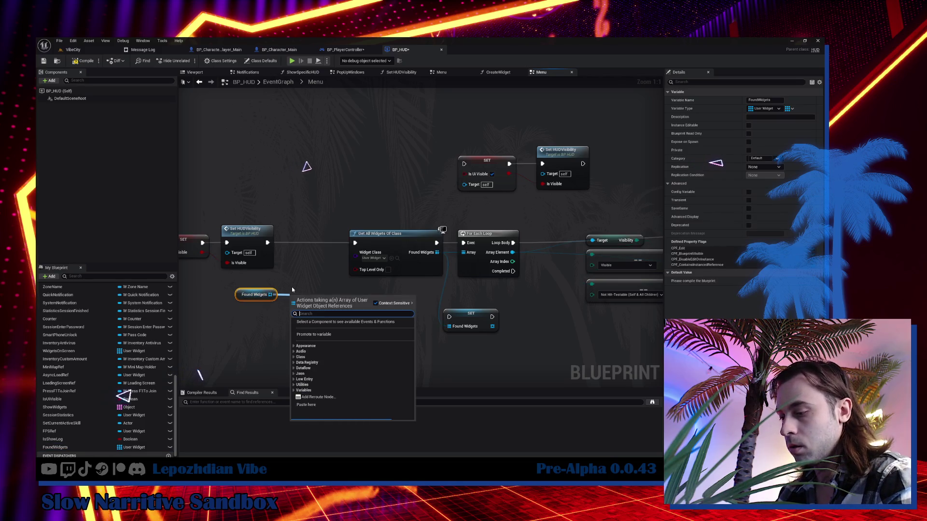
{"action": "type", "text": "is em"}
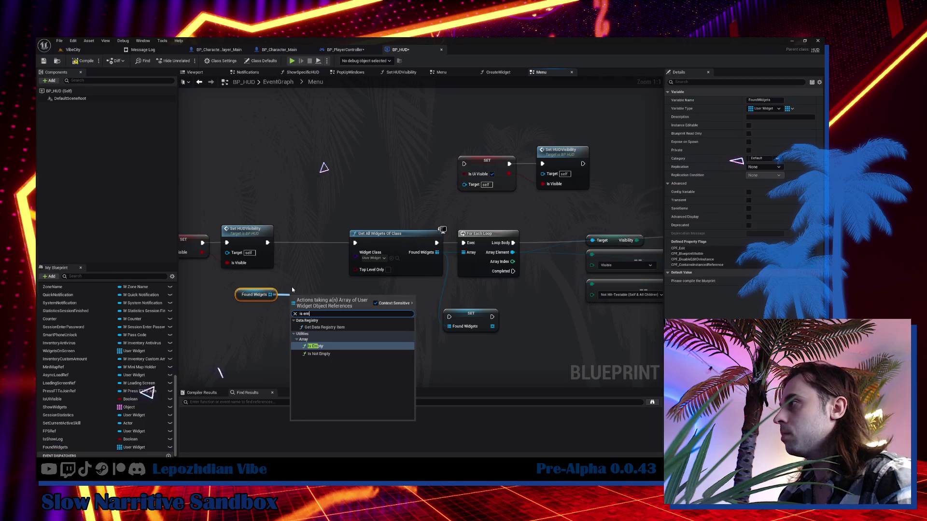
{"action": "left_click", "coordinate": [321, 346]}
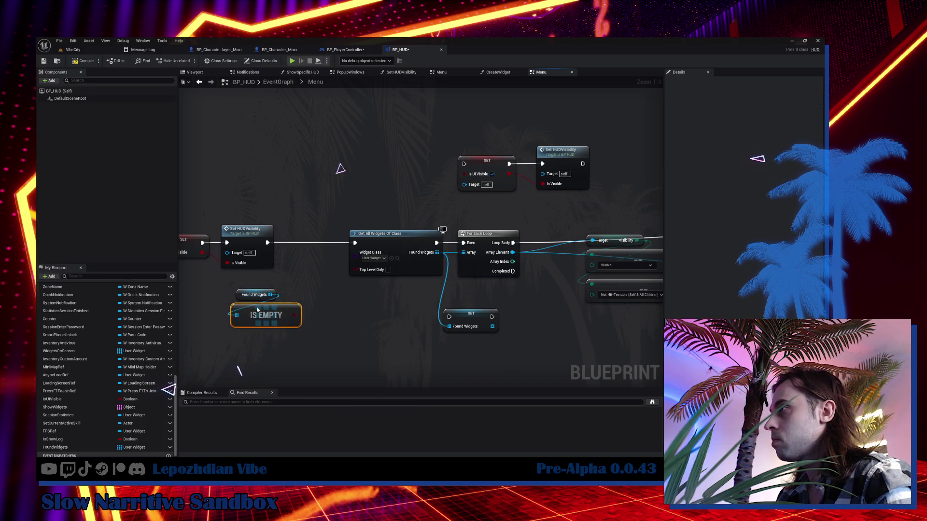
Step: Insert a Branch before Get All Widgets, move IS EMPTY above it, and delete SET Found Widgets
{"action": "left_click", "coordinate": [303, 274]}
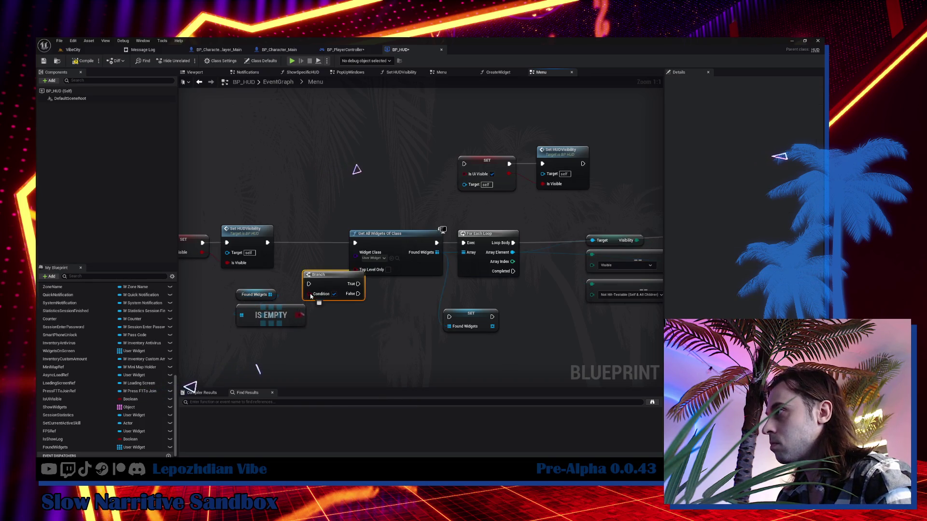
{"action": "left_click_drag", "start_coordinate": [323, 285], "coordinate": [305, 244]}
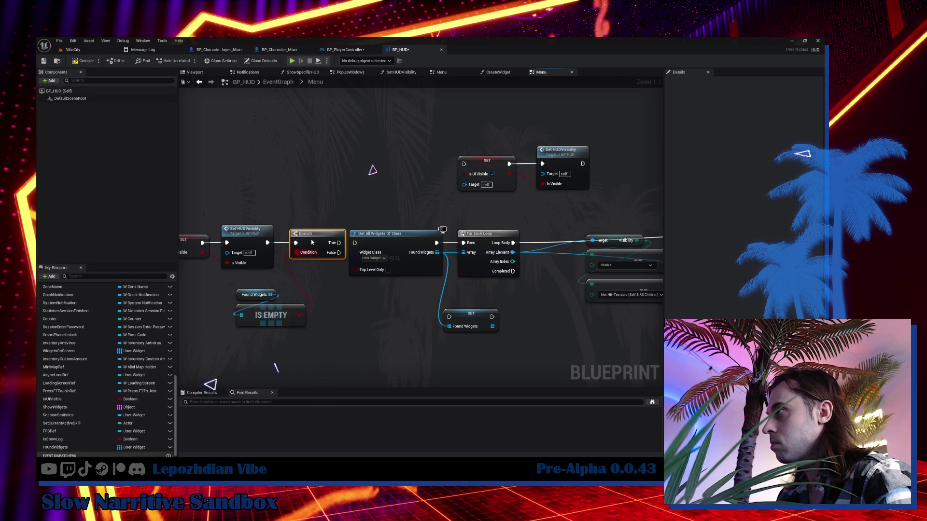
{"action": "mouse_move", "coordinate": [229, 288]}
{"action": "left_mouse_down"}
{"action": "mouse_move", "coordinate": [311, 333]}
{"action": "mouse_move", "coordinate": [315, 206]}
{"action": "left_mouse_up"}
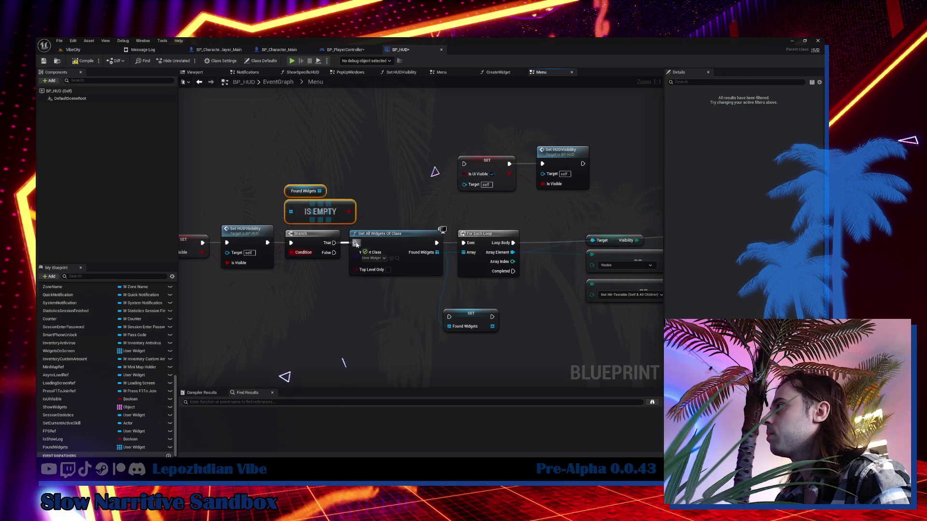
{"action": "mouse_move", "coordinate": [441, 246]}
{"action": "left_mouse_down"}
{"action": "mouse_move", "coordinate": [366, 239]}
{"action": "mouse_move", "coordinate": [416, 251]}
{"action": "left_mouse_up"}
{"action": "left_click", "coordinate": [395, 309]}
{"action": "key", "text": "Delete"}
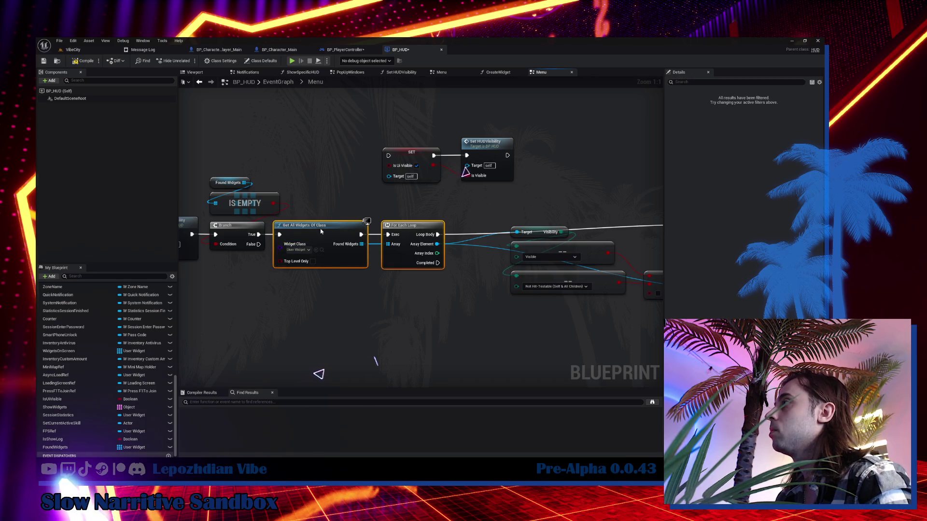
Step: Add an == check on the loop's Visibility comparing against Not Hit-Testable (Self Only)
{"action": "left_click_drag", "start_coordinate": [320, 230], "coordinate": [344, 229]}
{"action": "left_click_drag", "start_coordinate": [433, 304], "coordinate": [390, 193]}
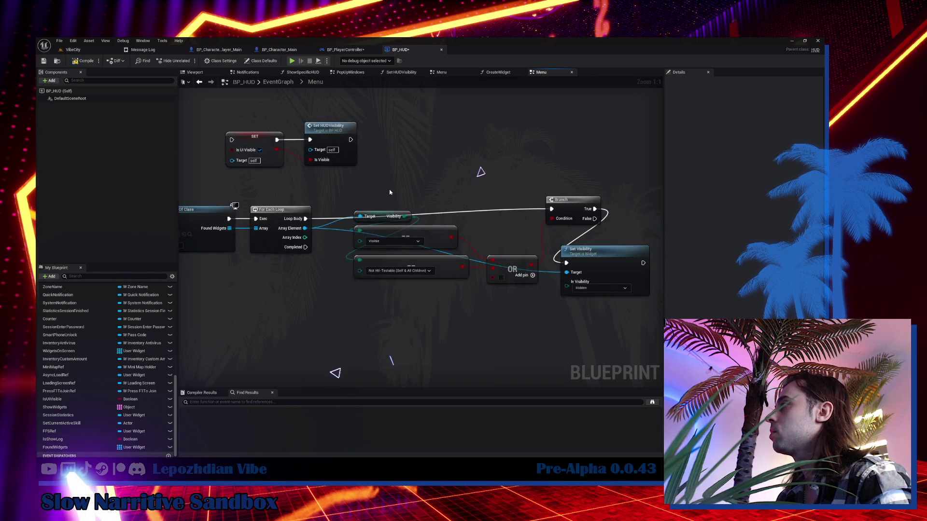
{"action": "scroll", "coordinate": [409, 230], "scroll_direction": "down", "scroll_amount": 1}
{"action": "scroll", "coordinate": [414, 218], "scroll_direction": "up", "scroll_amount": 1}
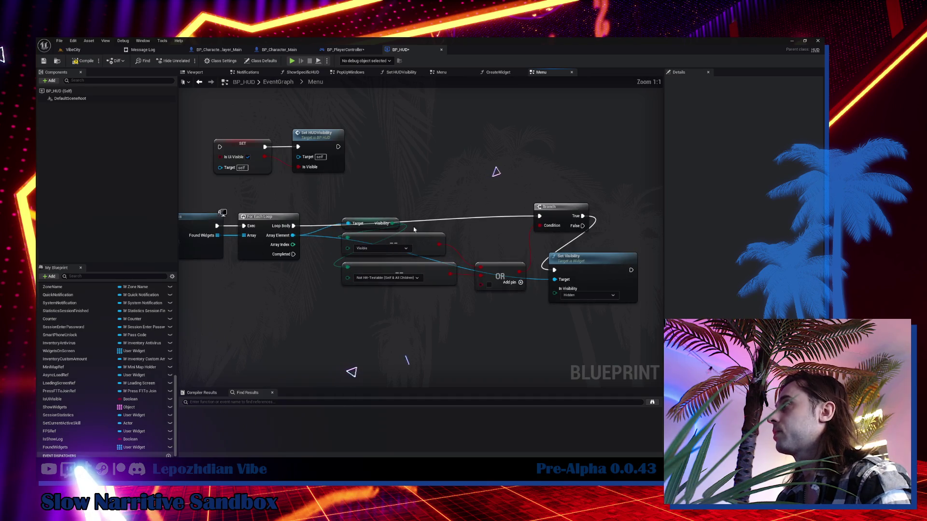
{"action": "left_click", "coordinate": [403, 266]}
{"action": "left_click_drag", "start_coordinate": [392, 223], "coordinate": [382, 289]}
{"action": "type", "text": "=="}
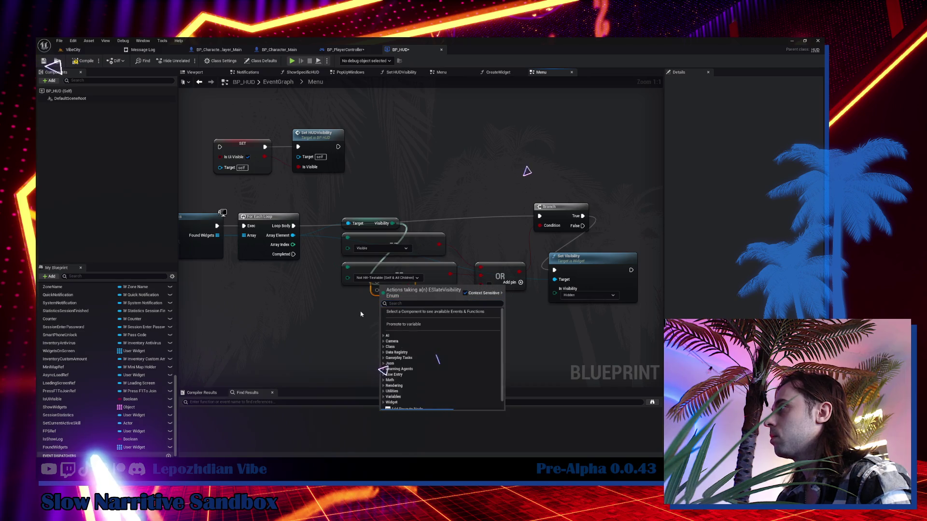
{"action": "key", "text": "Return"}
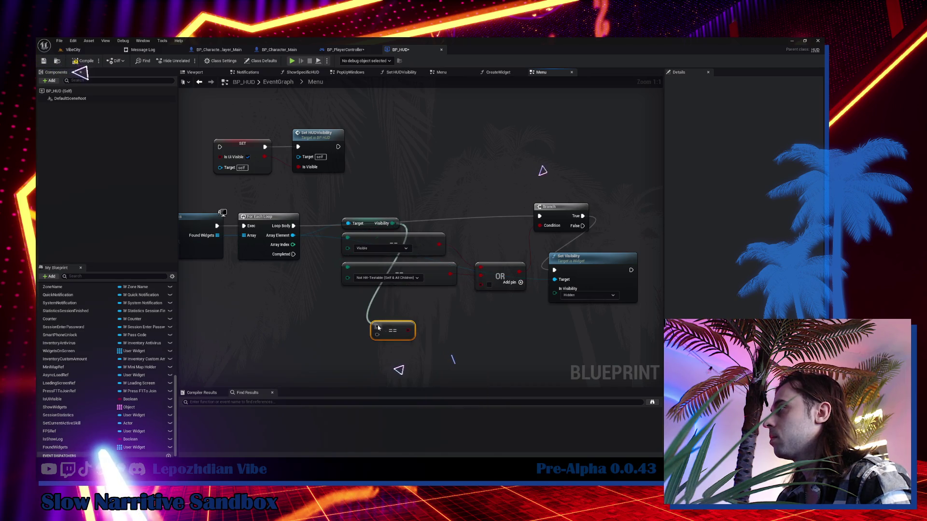
{"action": "left_click", "coordinate": [401, 338]}
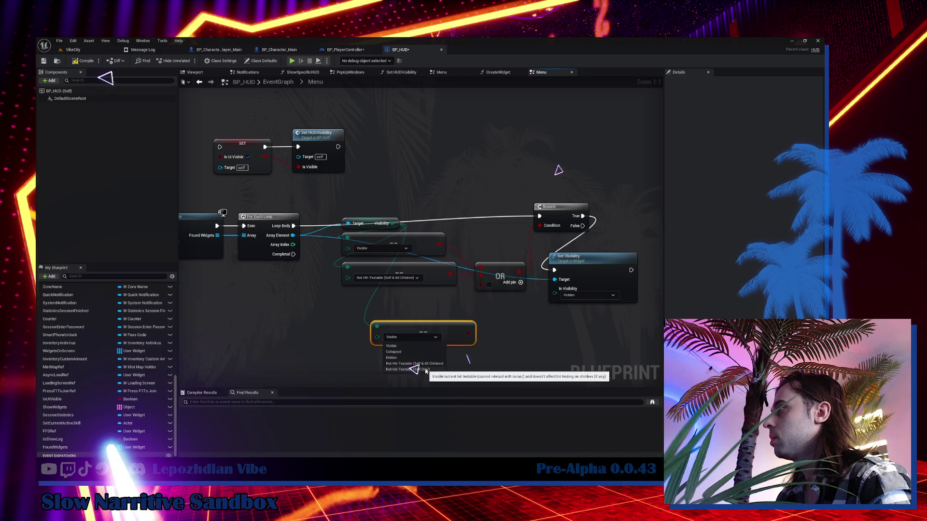
{"action": "left_click", "coordinate": [426, 370]}
{"action": "mouse_move", "coordinate": [426, 326]}
{"action": "left_mouse_down"}
{"action": "mouse_move", "coordinate": [396, 297]}
{"action": "mouse_move", "coordinate": [493, 283]}
{"action": "left_mouse_up"}
Step: Wire the Visible comparison into the OR node and group the comparisons beside For Each Loop
{"action": "left_click_drag", "start_coordinate": [439, 248], "coordinate": [488, 279]}
{"action": "left_click_drag", "start_coordinate": [334, 219], "coordinate": [412, 333]}
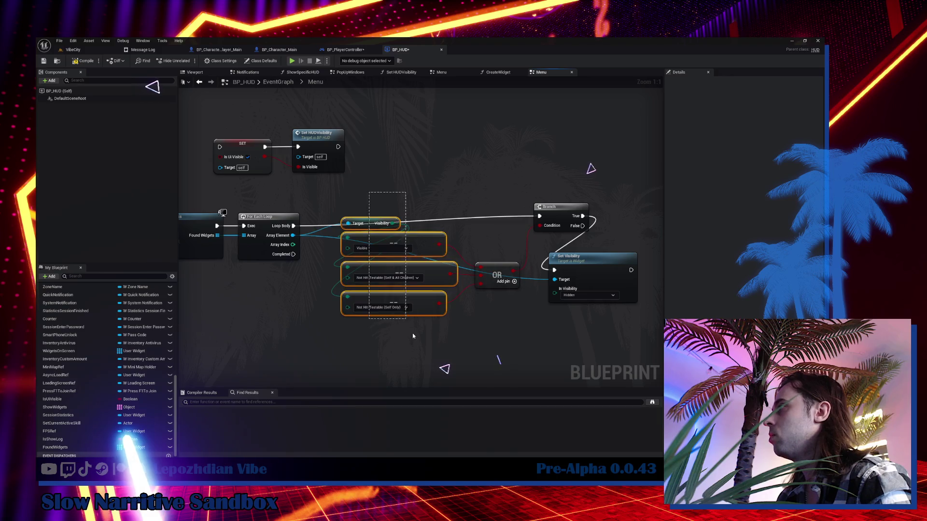
{"action": "left_click_drag", "start_coordinate": [455, 206], "coordinate": [352, 250]}
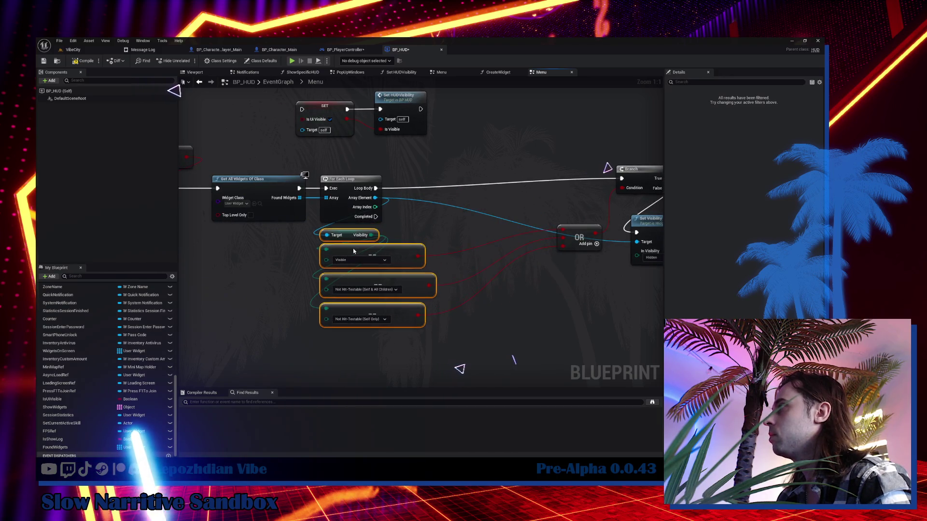
{"action": "mouse_move", "coordinate": [476, 232]}
{"action": "left_mouse_down"}
{"action": "mouse_move", "coordinate": [429, 277]}
{"action": "mouse_move", "coordinate": [389, 264]}
{"action": "left_mouse_up"}
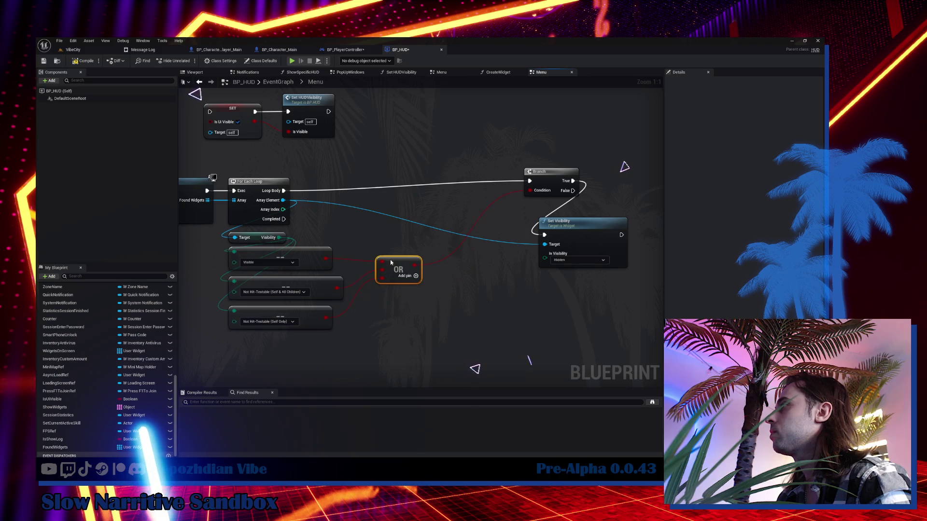
{"action": "left_click_drag", "start_coordinate": [281, 237], "coordinate": [328, 226]}
{"action": "type", "text": "ge"}
{"action": "key", "text": "Escape"}
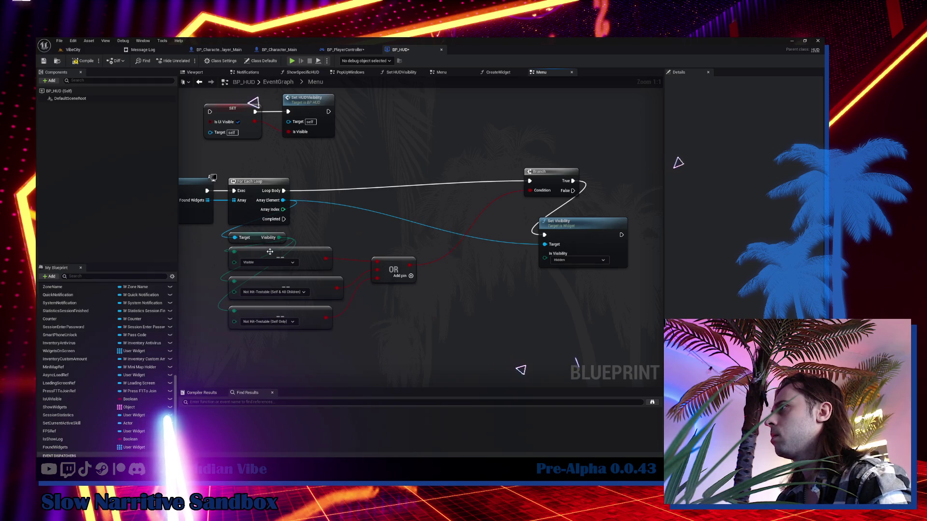
Step: Add an enum comparison on Visibility set to Hidden and remove the extra enum nodes
{"action": "left_click_drag", "start_coordinate": [278, 238], "coordinate": [336, 223]}
{"action": "type", "text": "="}
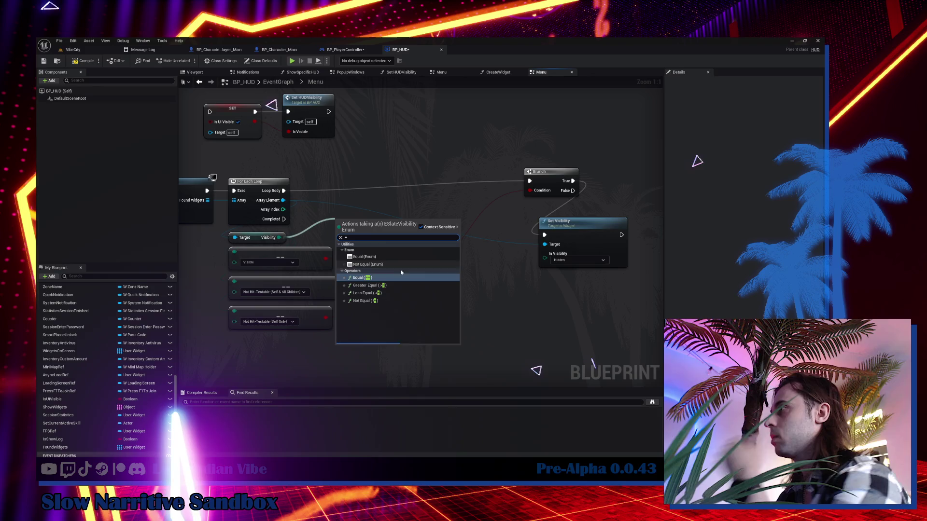
{"action": "left_click", "coordinate": [379, 264]}
{"action": "left_click", "coordinate": [372, 234]}
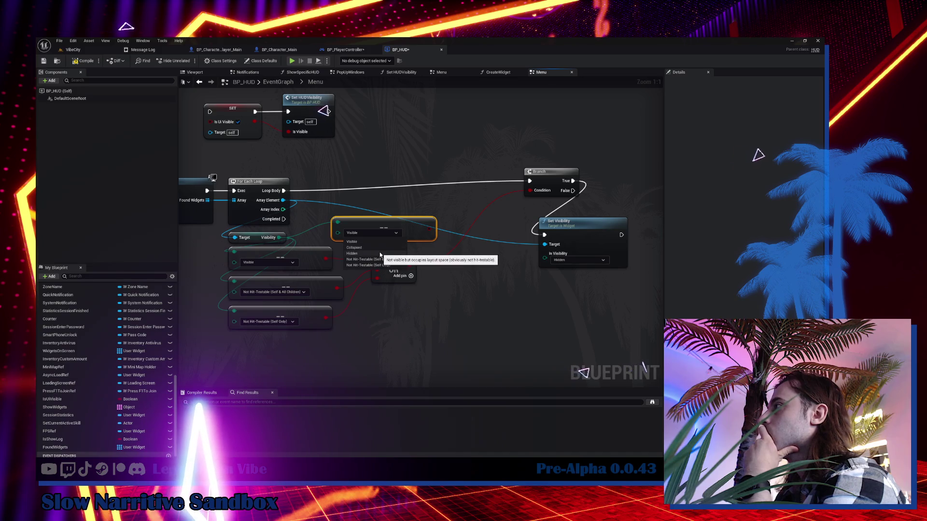
{"action": "left_click", "coordinate": [381, 253]}
{"action": "mouse_move", "coordinate": [426, 225]}
{"action": "left_mouse_down"}
{"action": "mouse_move", "coordinate": [420, 207]}
{"action": "mouse_move", "coordinate": [377, 261]}
{"action": "mouse_move", "coordinate": [224, 333]}
{"action": "left_mouse_up"}
{"action": "key", "text": "Delete"}
Step: Connect Visibility to a second comparison checking Collapsed and move the OR node right
{"action": "left_click", "coordinate": [377, 210]}
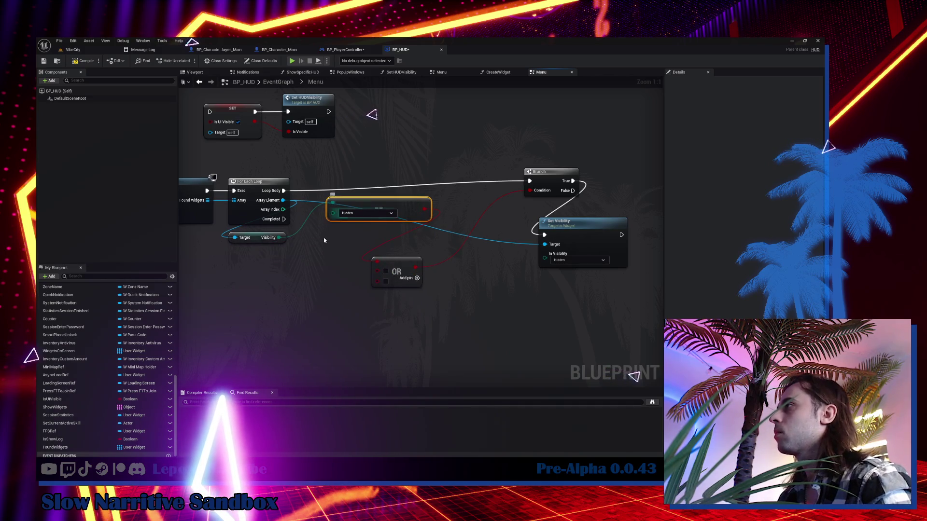
{"action": "left_click_drag", "start_coordinate": [279, 237], "coordinate": [323, 244]}
{"action": "left_click", "coordinate": [344, 253]}
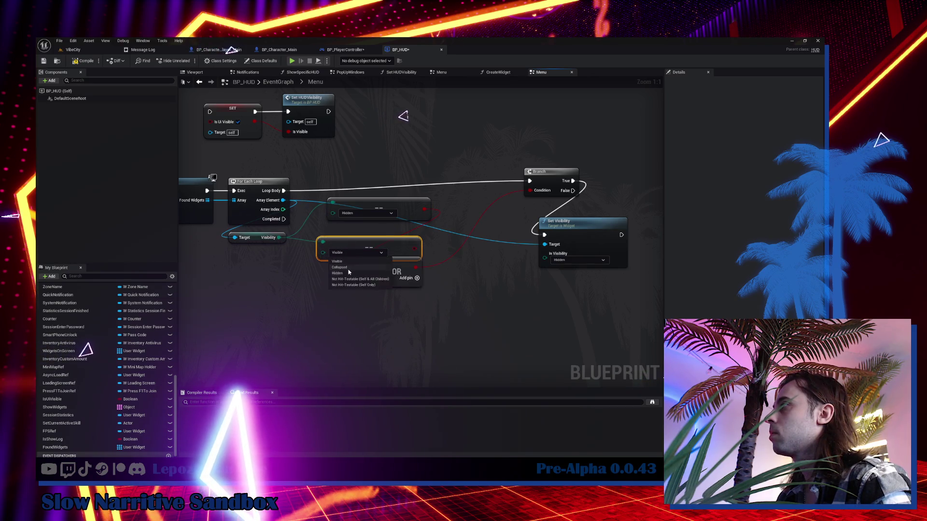
{"action": "left_click", "coordinate": [339, 268]}
{"action": "left_click_drag", "start_coordinate": [368, 242], "coordinate": [377, 235]}
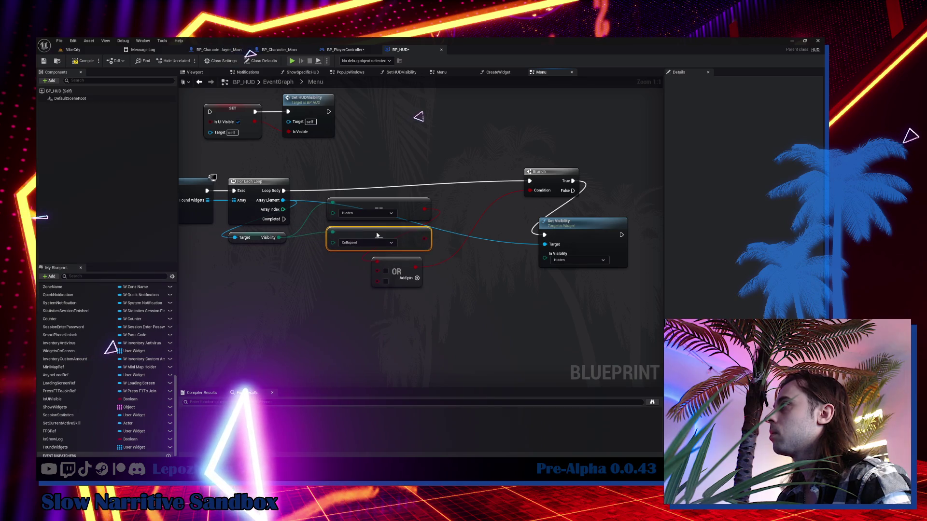
{"action": "left_click_drag", "start_coordinate": [405, 271], "coordinate": [450, 277]}
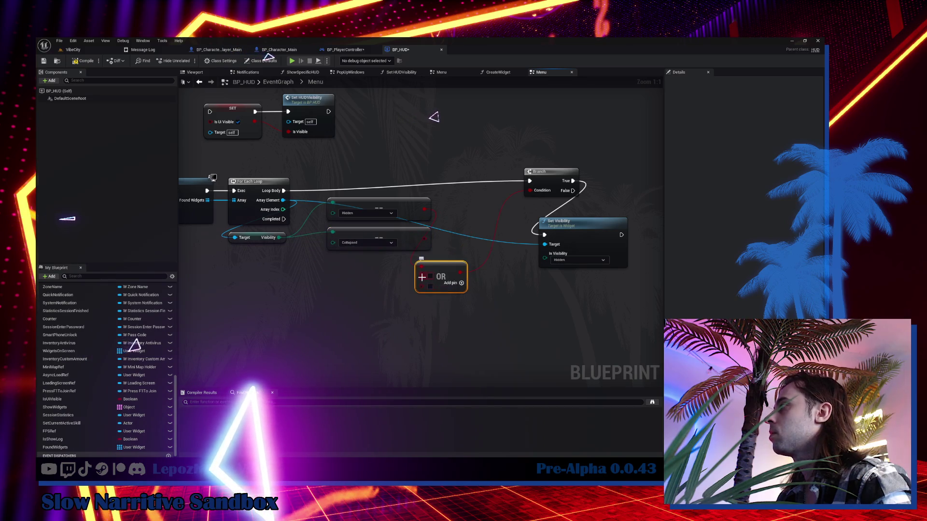
{"action": "right_click", "coordinate": [427, 288]}
Step: Remove the OR node's third input and line up the comparisons, OR and Branch nodes
{"action": "left_click", "coordinate": [444, 304]}
{"action": "mouse_move", "coordinate": [420, 254]}
{"action": "left_mouse_down"}
{"action": "mouse_move", "coordinate": [385, 205]}
{"action": "mouse_move", "coordinate": [284, 244]}
{"action": "mouse_move", "coordinate": [284, 253]}
{"action": "left_mouse_up"}
{"action": "left_click_drag", "start_coordinate": [445, 265], "coordinate": [381, 259]}
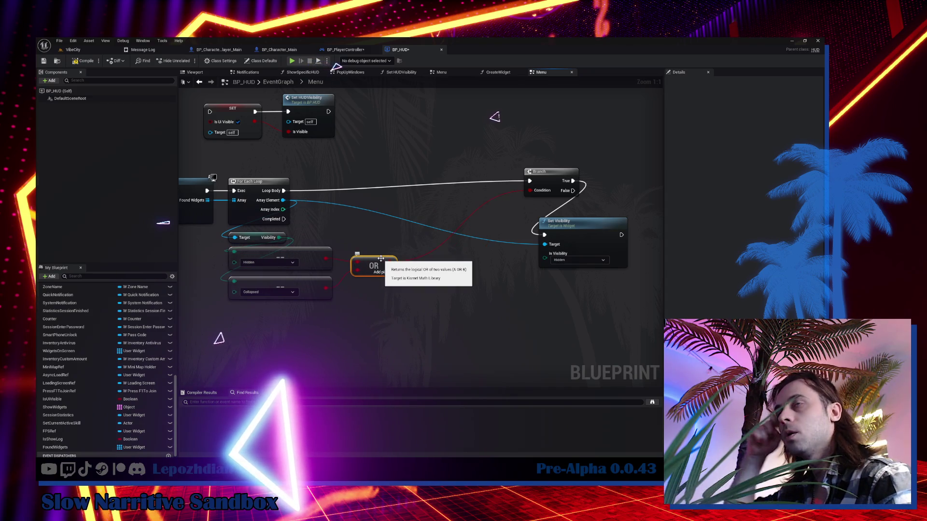
{"action": "left_click_drag", "start_coordinate": [541, 178], "coordinate": [382, 188]}
{"action": "mouse_move", "coordinate": [195, 150]}
{"action": "left_mouse_down"}
{"action": "mouse_move", "coordinate": [356, 182]}
{"action": "mouse_move", "coordinate": [322, 186]}
{"action": "mouse_move", "coordinate": [355, 184]}
{"action": "left_mouse_up"}
Step: Select the FoundWidgets variable, compile BP_HUD, and open the Content Drawer in Blueprints/Core
{"action": "left_click", "coordinate": [211, 170]}
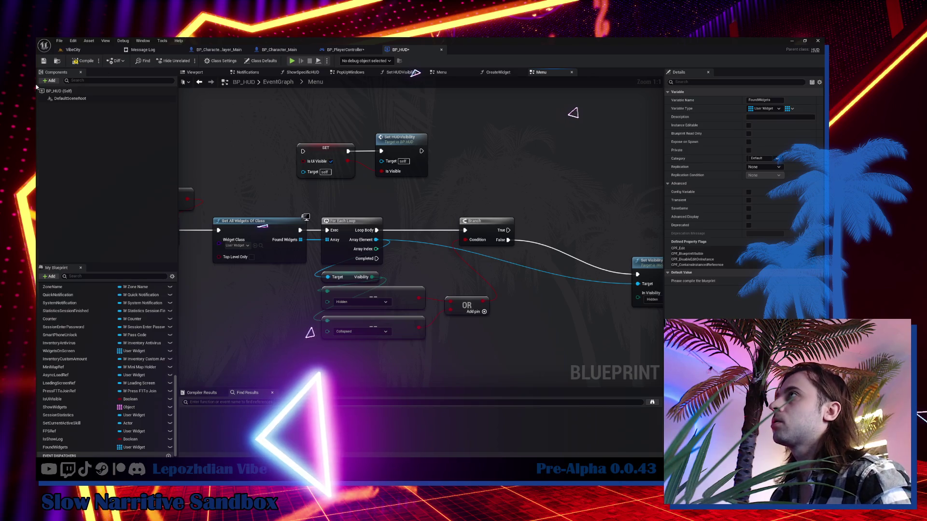
{"action": "left_click", "coordinate": [57, 64]}
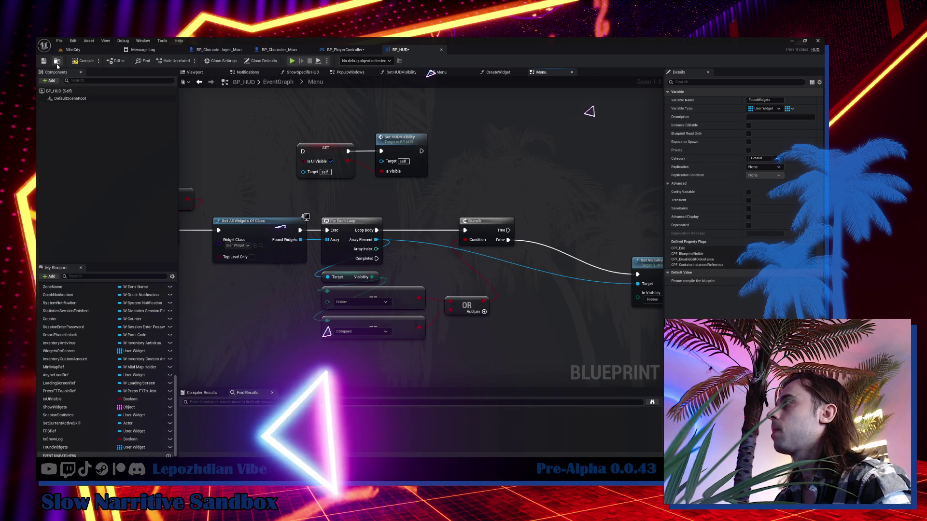
{"action": "left_click", "coordinate": [329, 203]}
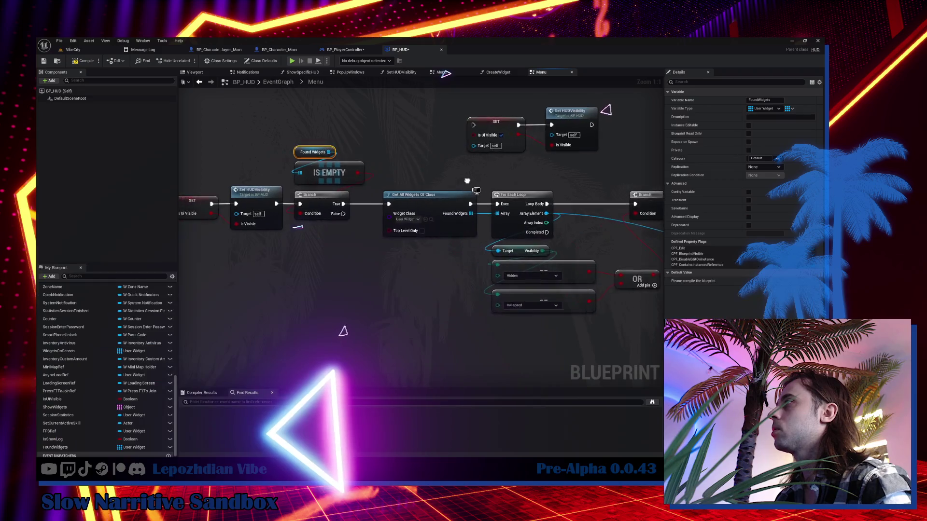
{"action": "left_click_drag", "start_coordinate": [328, 183], "coordinate": [330, 179]}
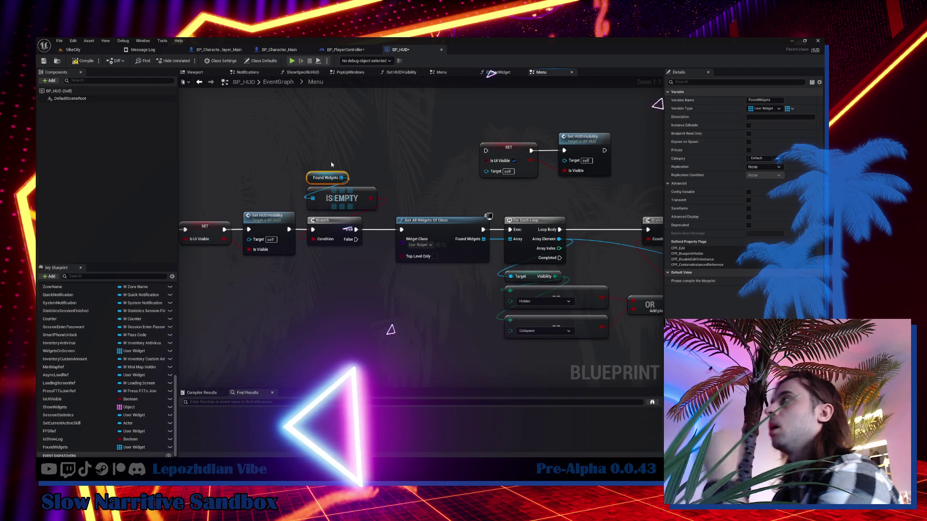
{"action": "left_click", "coordinate": [367, 271]}
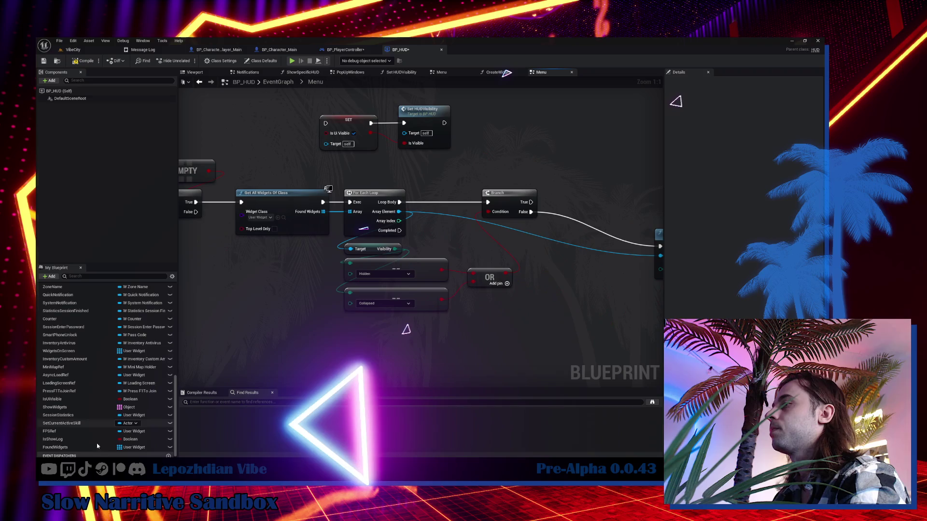
{"action": "left_click", "coordinate": [66, 448]}
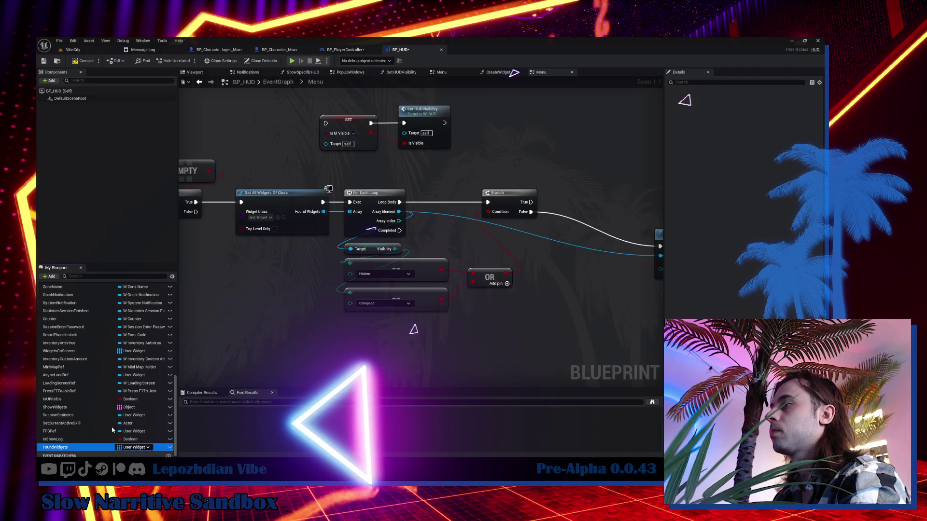
{"action": "left_click", "coordinate": [80, 62]}
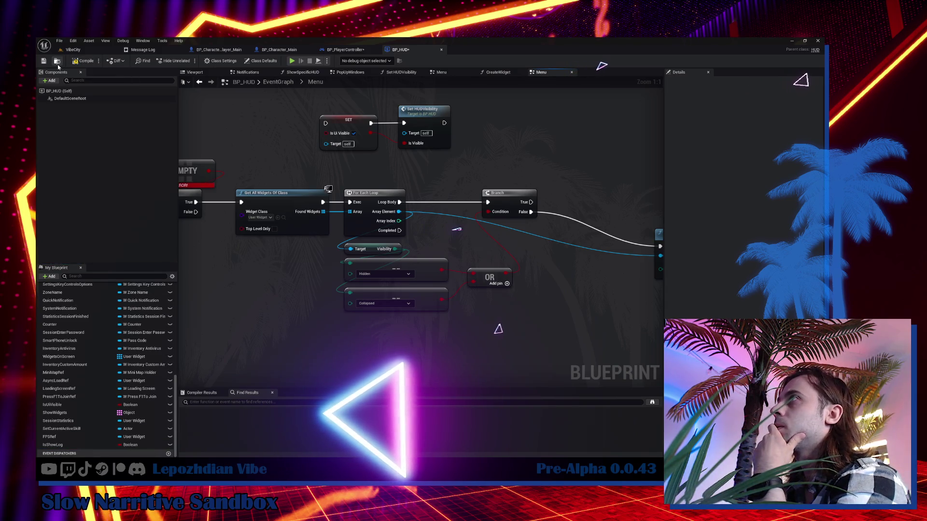
{"action": "key", "text": "ctrl+space"}
{"action": "right_click", "coordinate": [436, 356]}
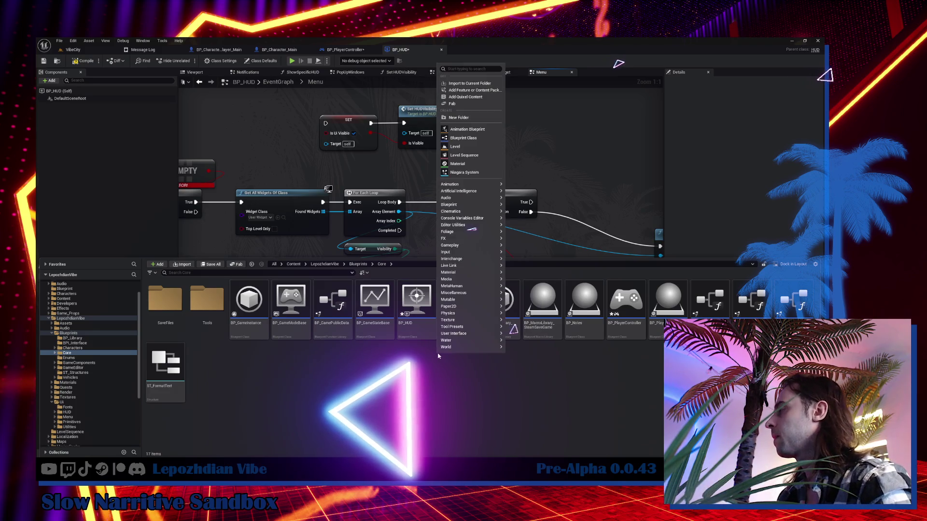
Step: Browse the Content Drawer to the Blueprints/ST_Structures folder
{"action": "mouse_move", "coordinate": [474, 335]}
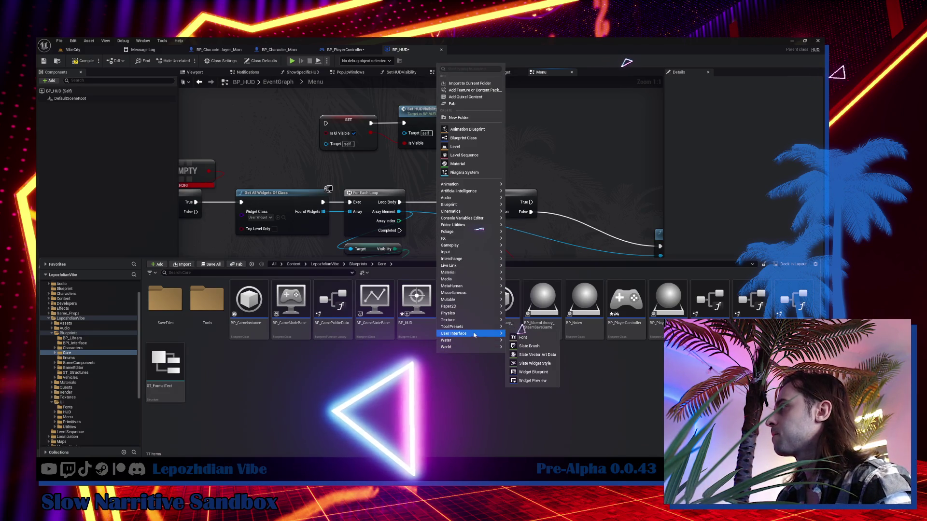
{"action": "left_click", "coordinate": [70, 433]}
{"action": "scroll", "coordinate": [72, 433], "scroll_direction": "down", "scroll_amount": 1}
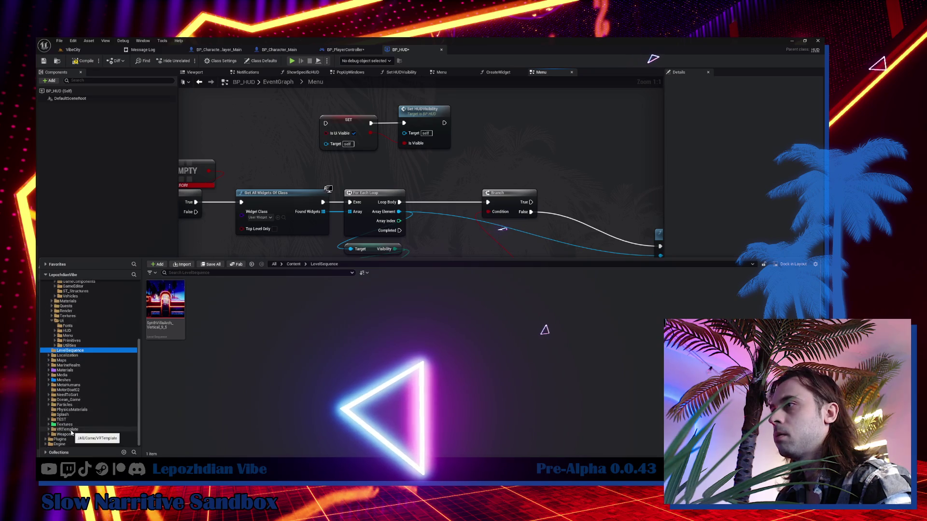
{"action": "scroll", "coordinate": [73, 393], "scroll_direction": "down", "scroll_amount": 1}
{"action": "scroll", "coordinate": [74, 393], "scroll_direction": "up", "scroll_amount": 1}
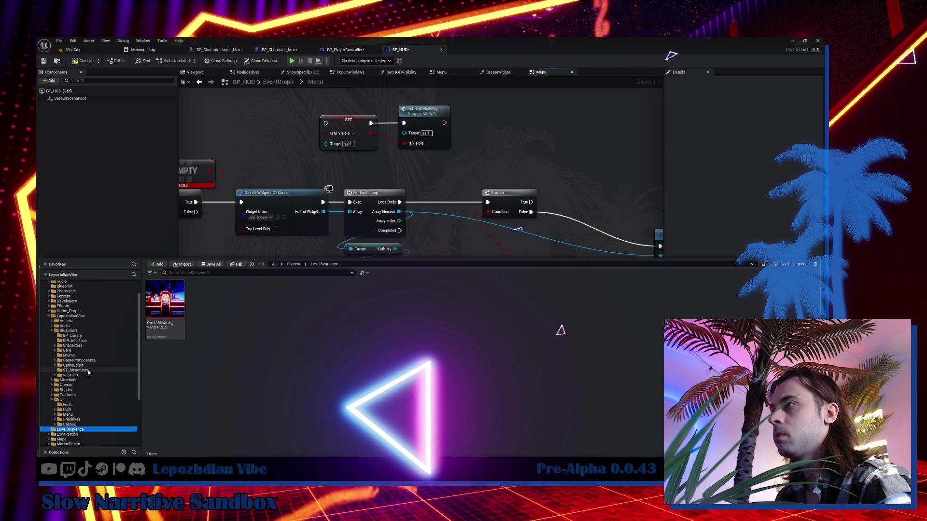
{"action": "left_click", "coordinate": [75, 370]}
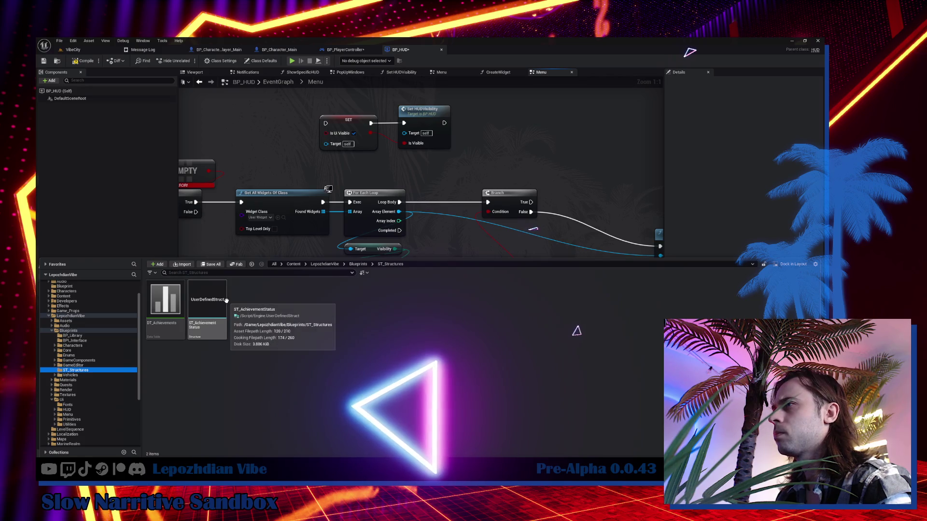
{"action": "left_click", "coordinate": [258, 304]}
Step: Create a Blueprint Structure named ST_WidgetsVisibility there
{"action": "right_click", "coordinate": [258, 304]}
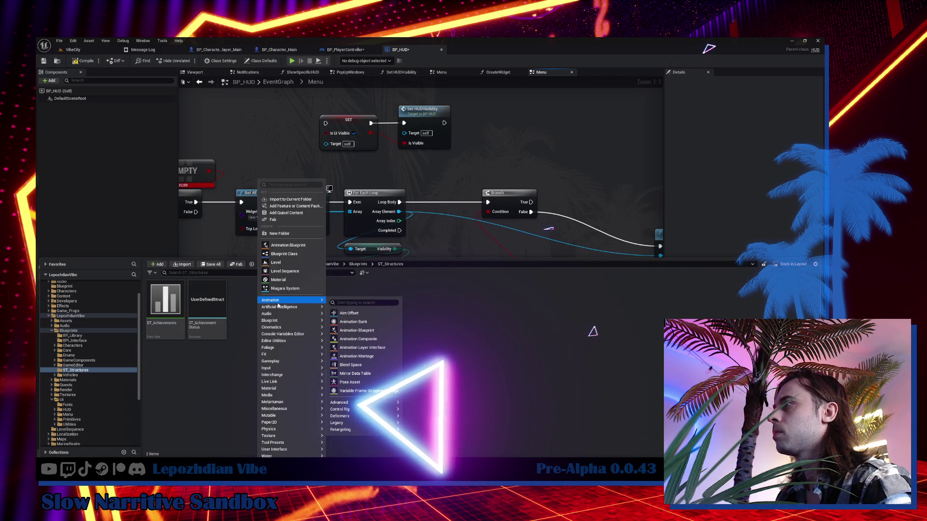
{"action": "mouse_move", "coordinate": [301, 304]}
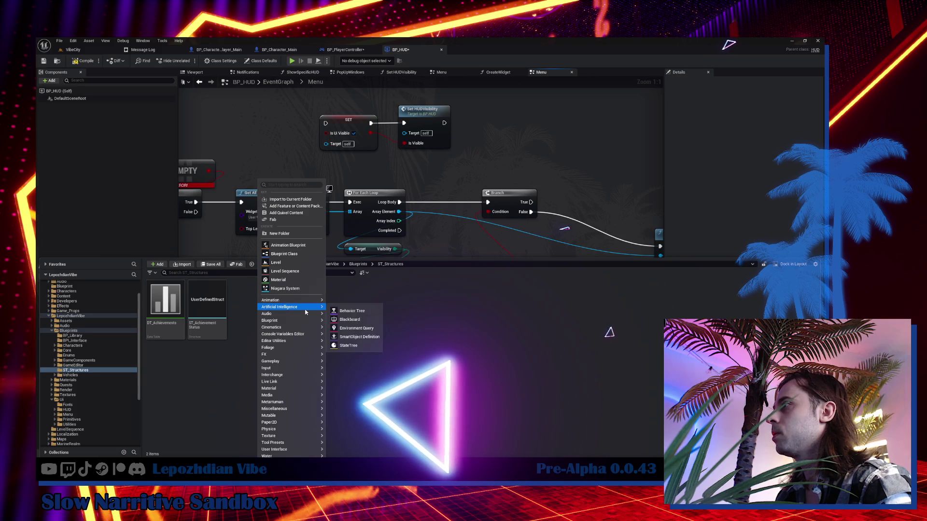
{"action": "mouse_move", "coordinate": [305, 325]}
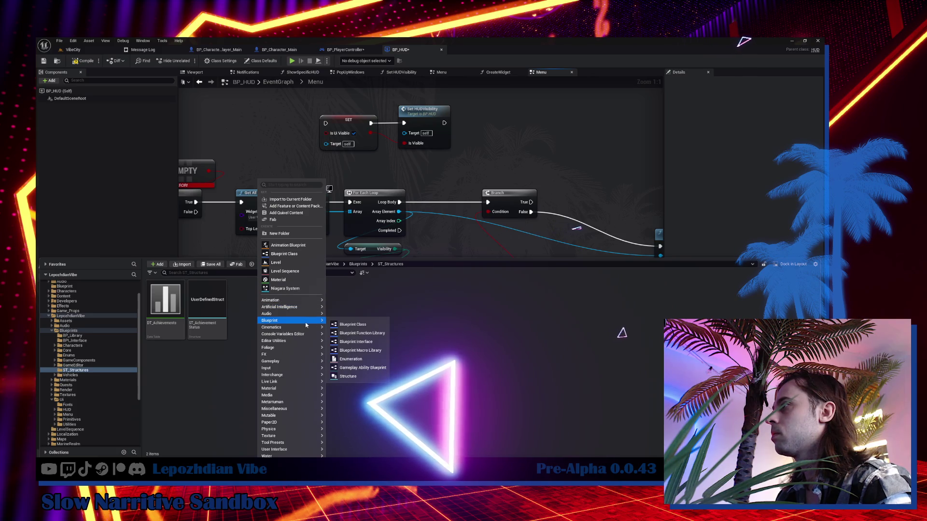
{"action": "left_click", "coordinate": [362, 376]}
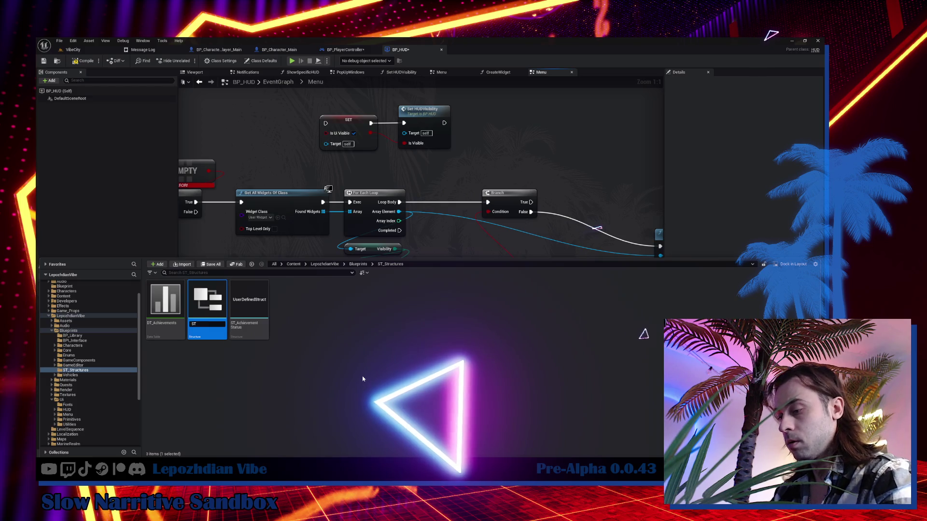
{"action": "type", "text": "ST_Wid"}
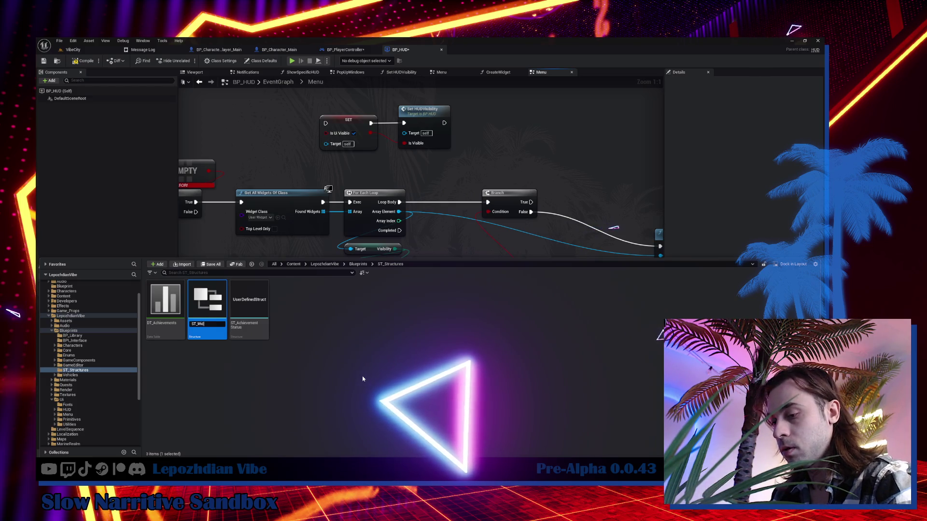
{"action": "type", "text": "getsV"}
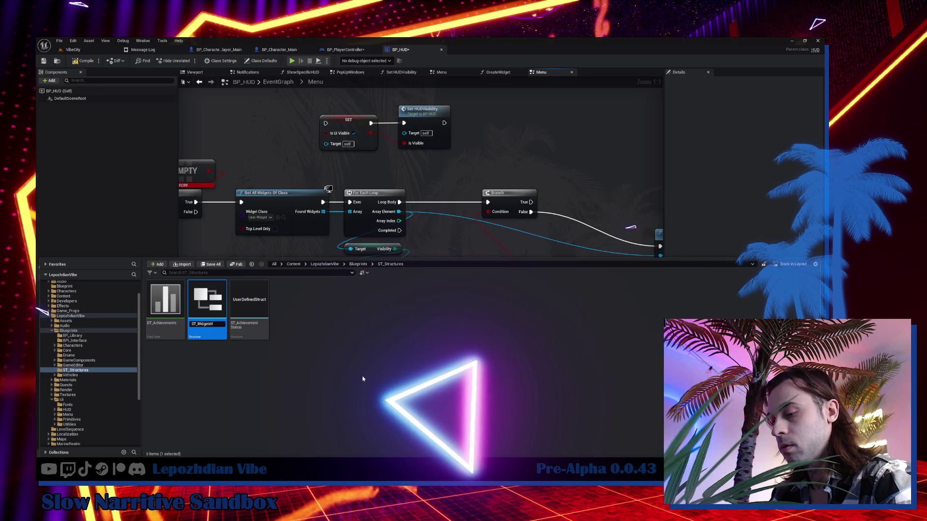
{"action": "type", "text": "isibility"}
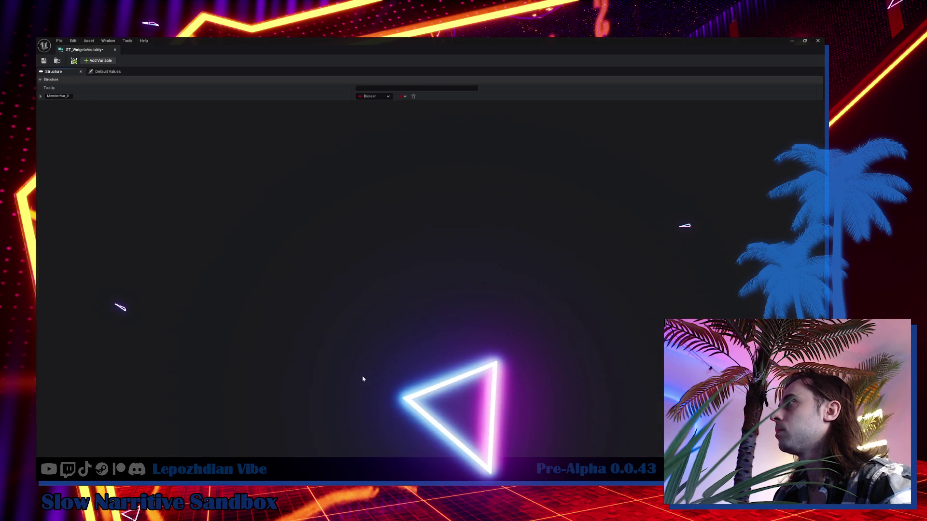
Step: Dock the structure editor beside BP_HUD and make the Visibility member an ESlateVisibility
{"action": "left_click", "coordinate": [381, 96]}
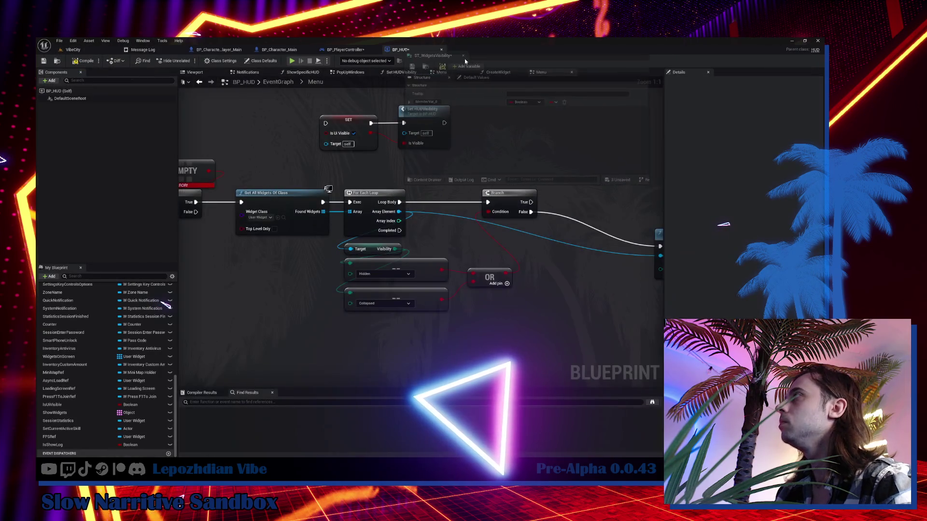
{"action": "left_click_drag", "start_coordinate": [461, 62], "coordinate": [500, 53]}
{"action": "left_click", "coordinate": [415, 51]}
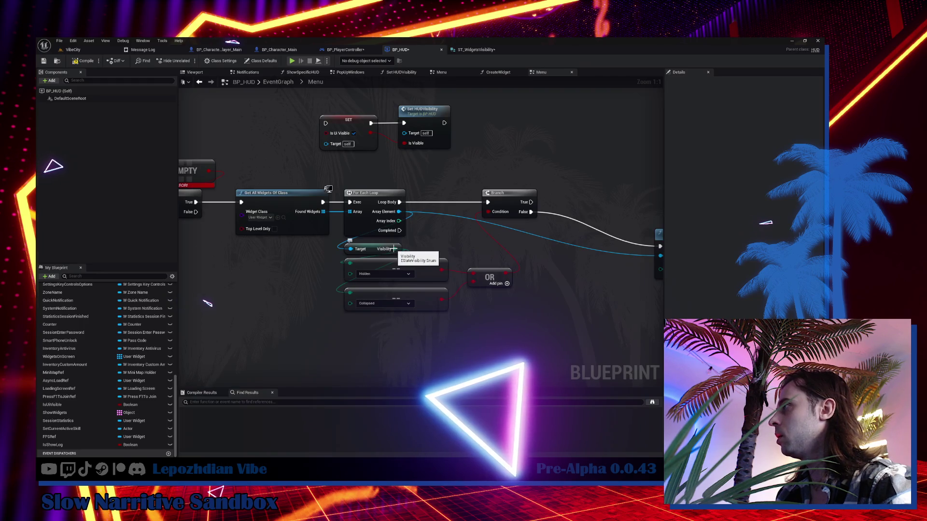
{"action": "left_click", "coordinate": [480, 51]}
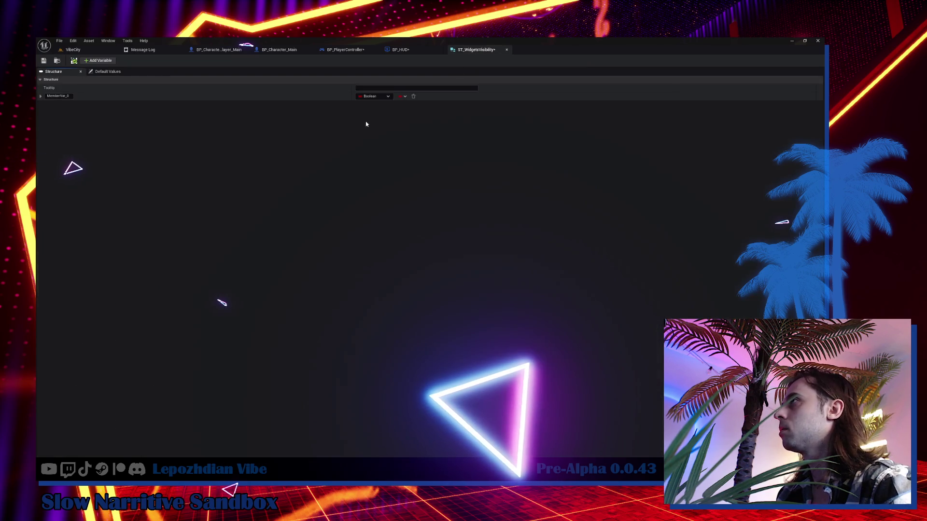
{"action": "left_click", "coordinate": [380, 96]}
{"action": "type", "text": "esla"}
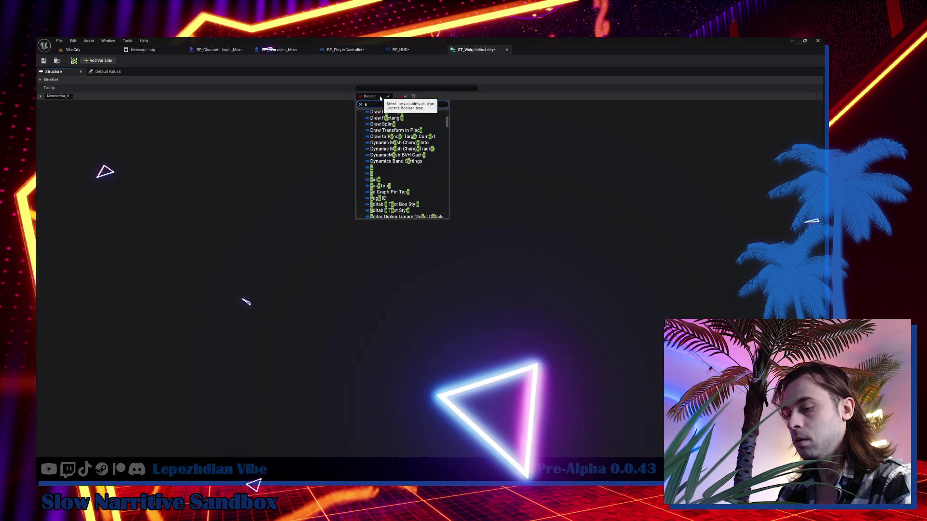
{"action": "type", "text": "tevis"}
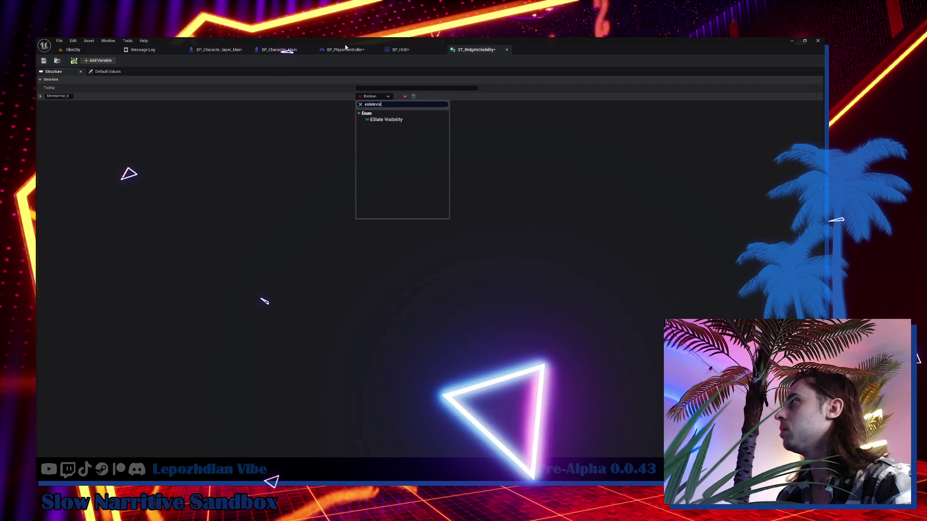
{"action": "left_click", "coordinate": [384, 121]}
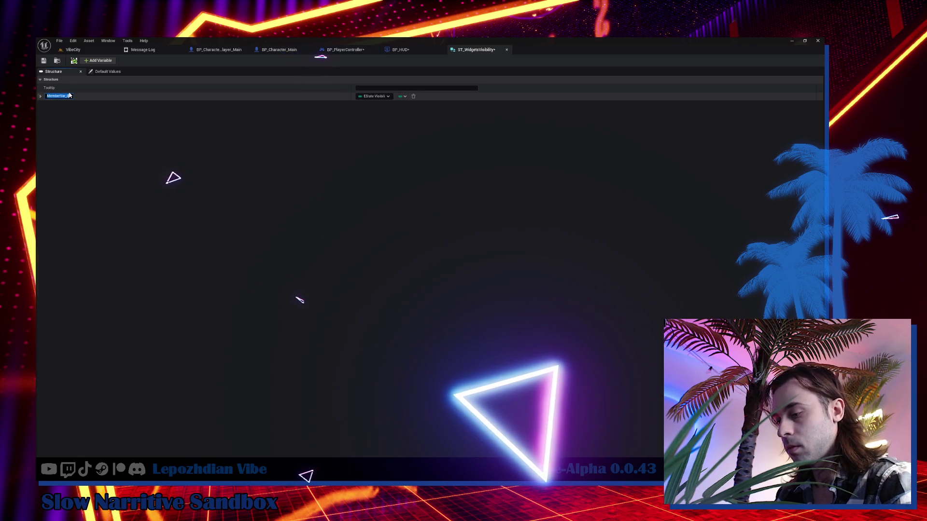
{"action": "left_click", "coordinate": [70, 95]}
{"action": "type", "text": "Visibility"}
{"action": "key", "text": "Return"}
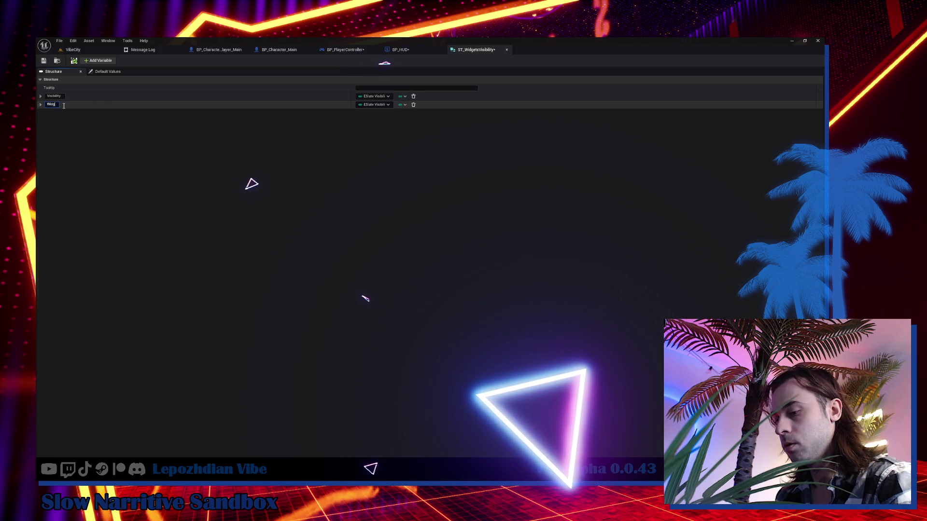
Step: Set WidgetRef's type to User Widget, move it above Visibility, and locate the asset
{"action": "left_click", "coordinate": [375, 104]}
{"action": "type", "text": "r wid"}
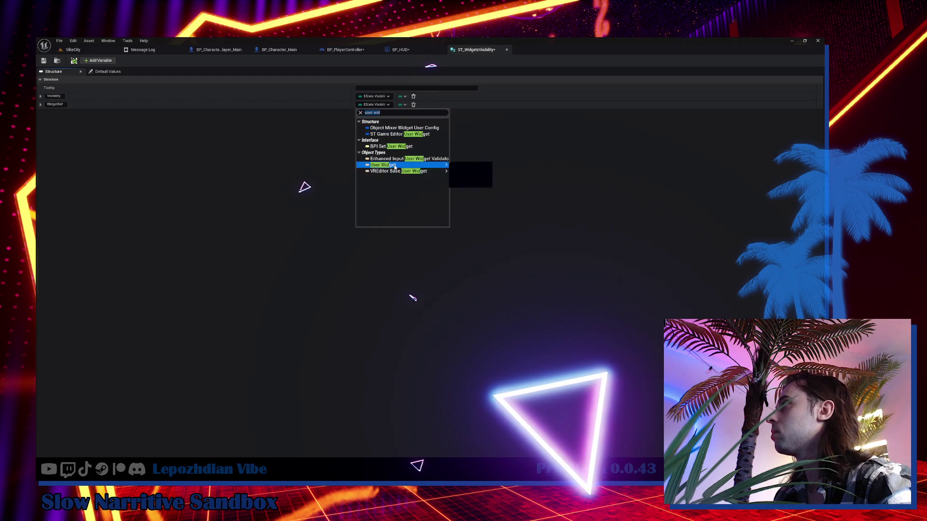
{"action": "left_click", "coordinate": [394, 168]}
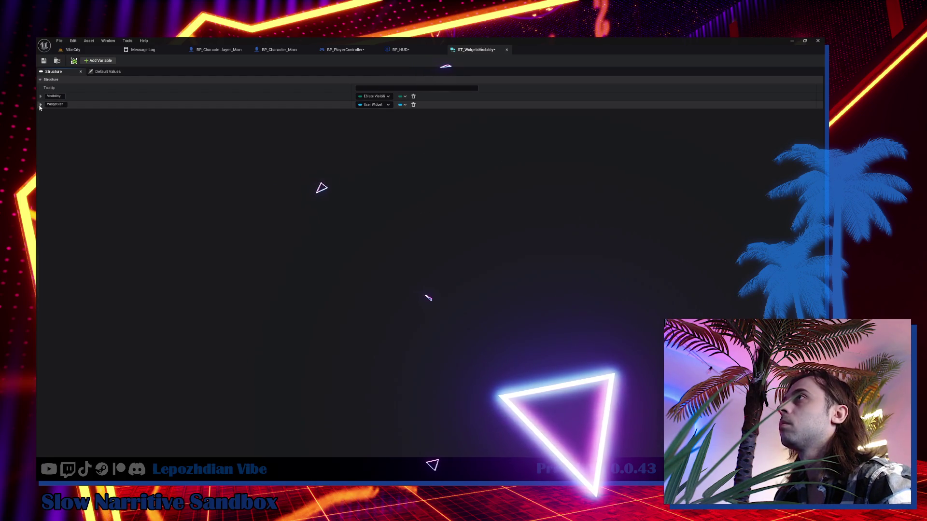
{"action": "left_click_drag", "start_coordinate": [37, 105], "coordinate": [40, 96]}
{"action": "left_click_drag", "start_coordinate": [45, 63], "coordinate": [46, 64]}
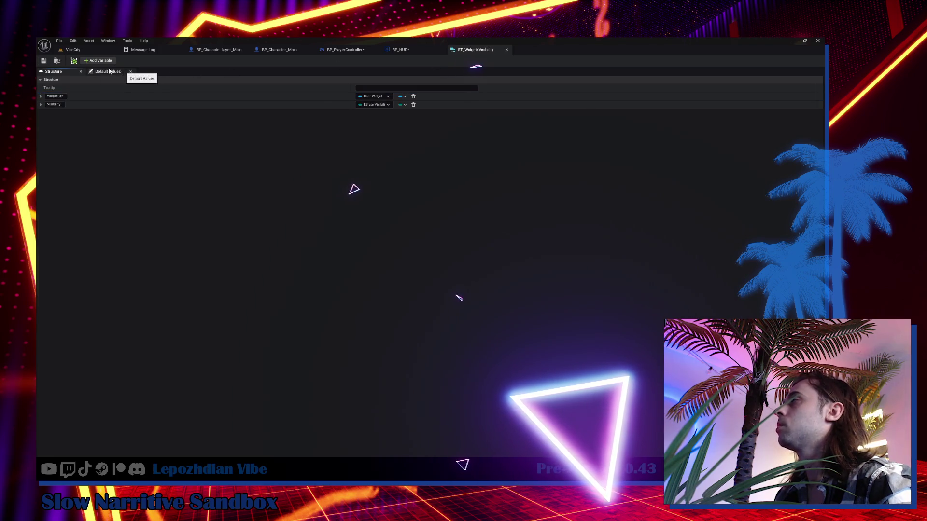
{"action": "left_click", "coordinate": [57, 60]}
{"action": "left_click", "coordinate": [253, 382]}
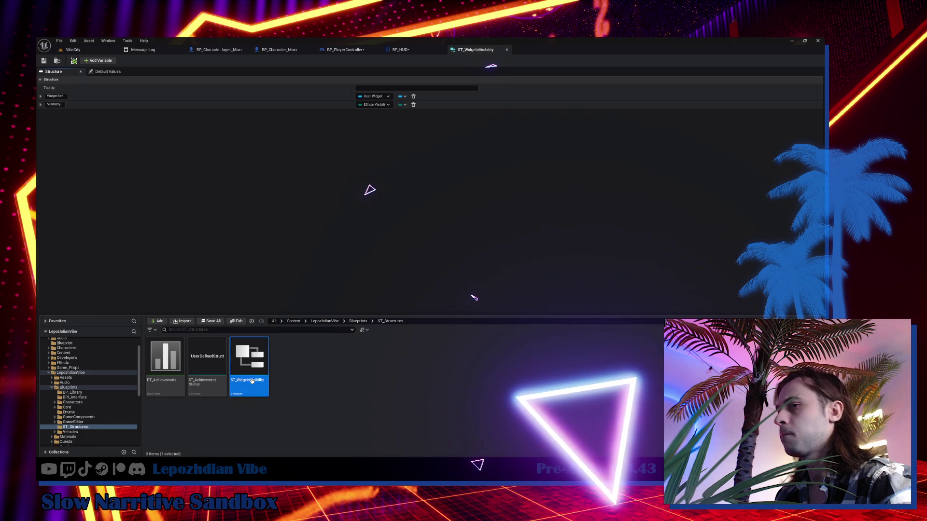
{"action": "left_click", "coordinate": [401, 50]}
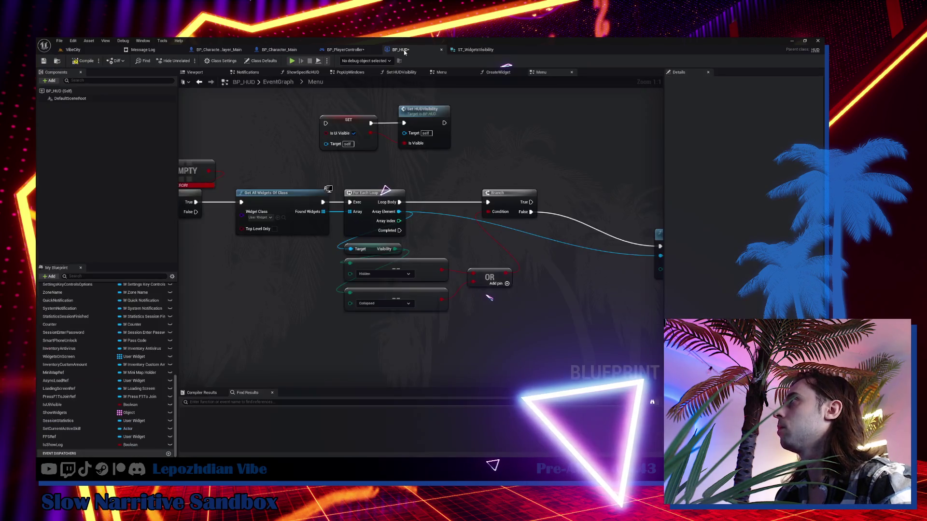
Step: Add a WidgetsVisibility array variable of type ST Widgets Visibility and place its getter in the graph
{"action": "scroll", "coordinate": [165, 367], "scroll_direction": "up", "scroll_amount": 10}
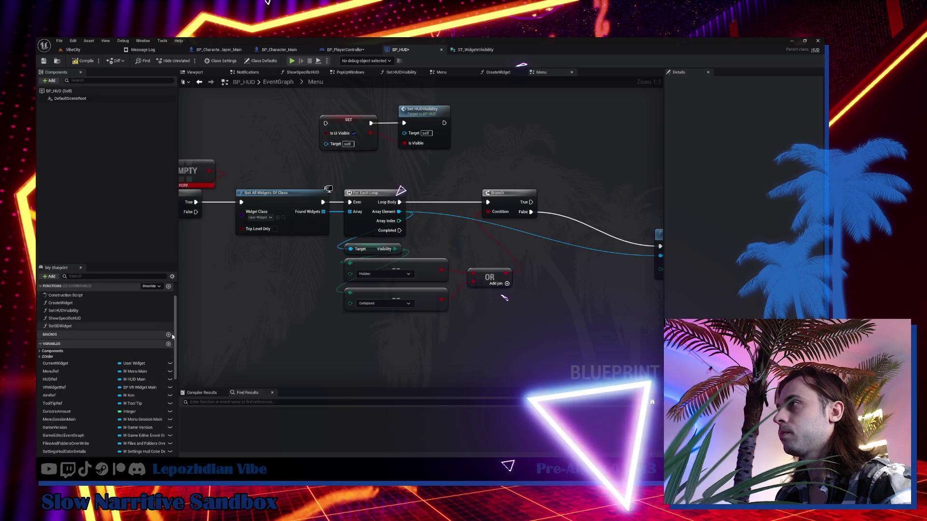
{"action": "left_click", "coordinate": [169, 345]}
{"action": "type", "text": "ST_WidgetsVisibility"}
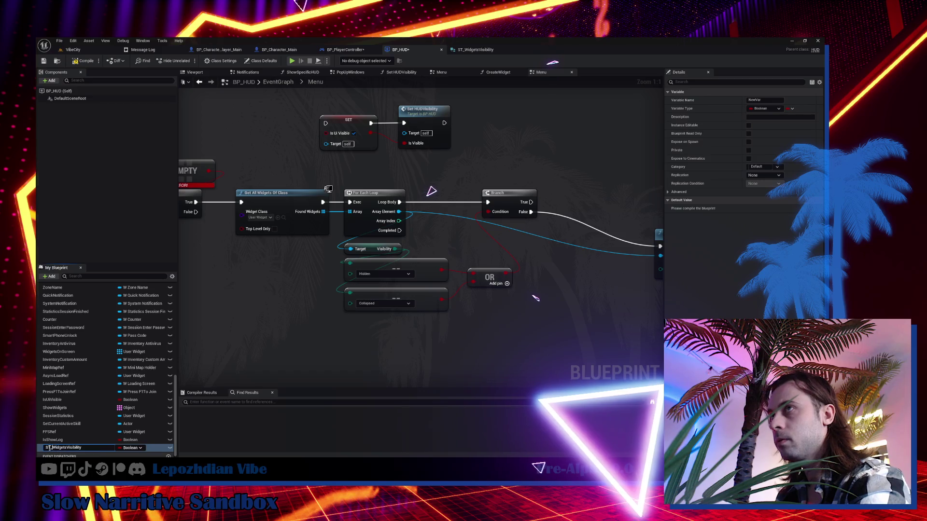
{"action": "key", "text": "Return"}
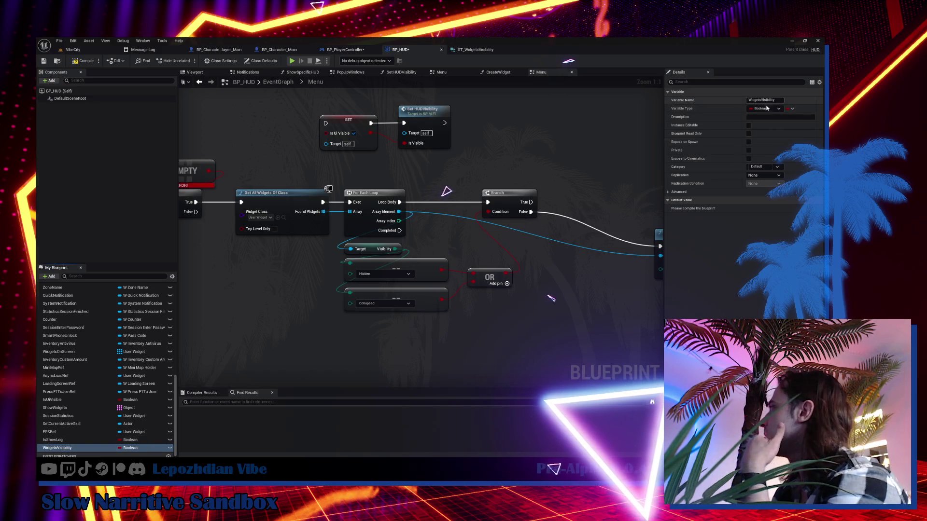
{"action": "left_click", "coordinate": [764, 109]}
{"action": "type", "text": "ST_WidgetsVisibility"}
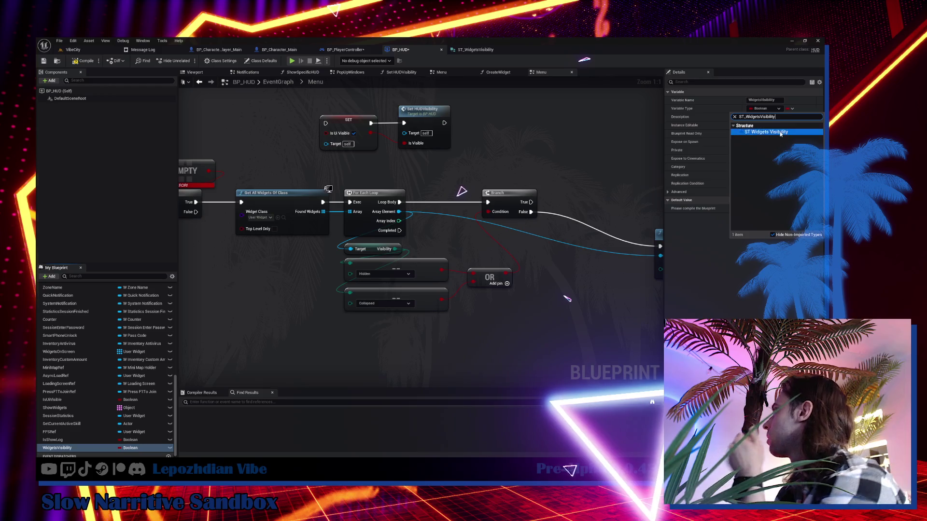
{"action": "left_click", "coordinate": [782, 134]}
{"action": "left_click", "coordinate": [790, 109]}
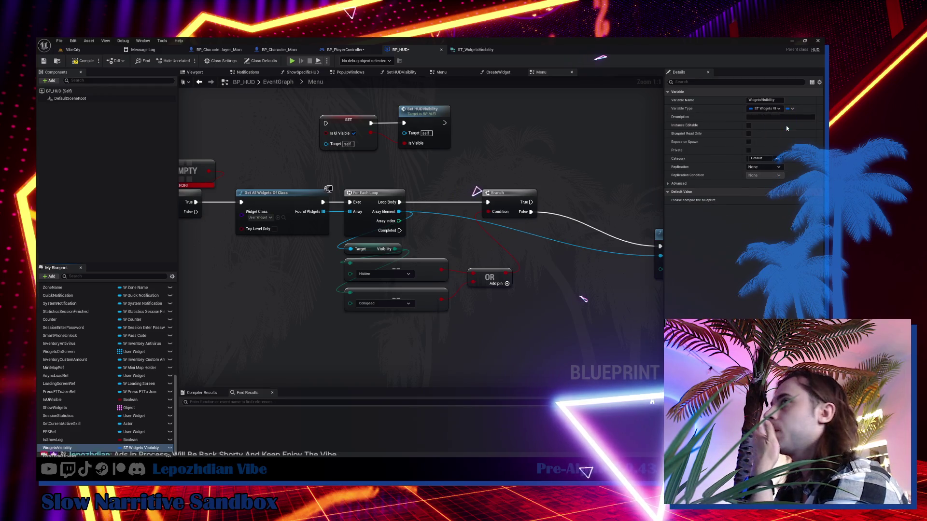
{"action": "left_click", "coordinate": [787, 128]}
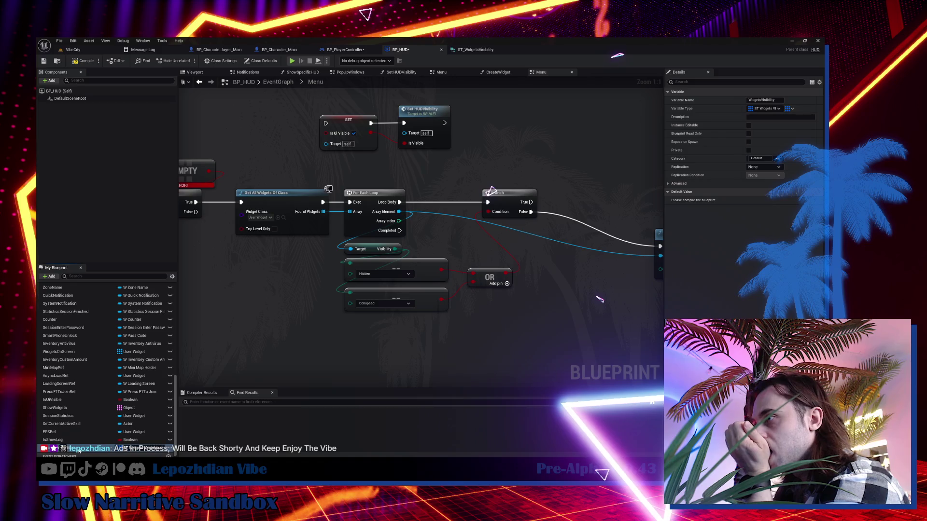
{"action": "mouse_move", "coordinate": [233, 286]}
{"action": "left_mouse_down"}
{"action": "mouse_move", "coordinate": [386, 327]}
{"action": "mouse_move", "coordinate": [265, 203]}
{"action": "left_mouse_up"}
{"action": "scroll", "coordinate": [331, 277], "scroll_direction": "down", "scroll_amount": 2}
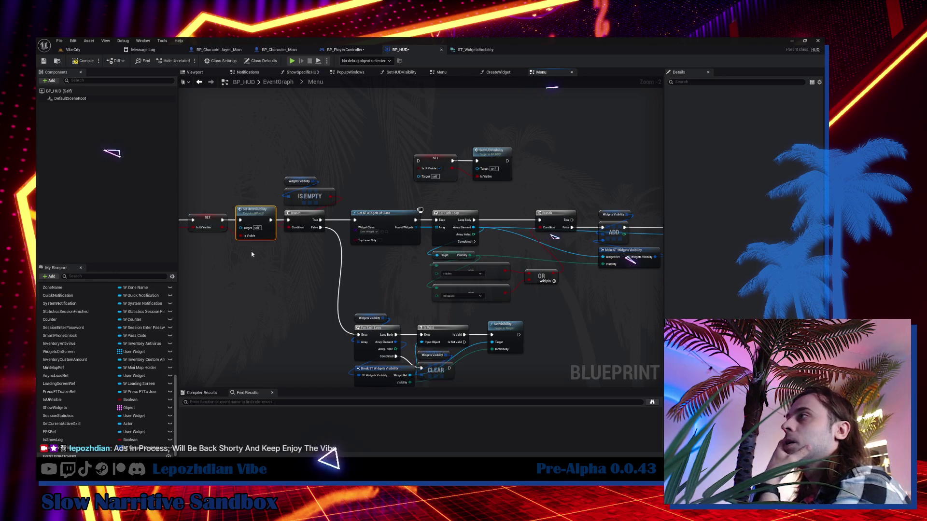
Step: Nudge Set HUD Visibility, return to the VibeCity level, and Save All
{"action": "mouse_move", "coordinate": [257, 233]}
{"action": "left_mouse_down"}
{"action": "mouse_move", "coordinate": [261, 249]}
{"action": "mouse_move", "coordinate": [370, 292]}
{"action": "left_mouse_up"}
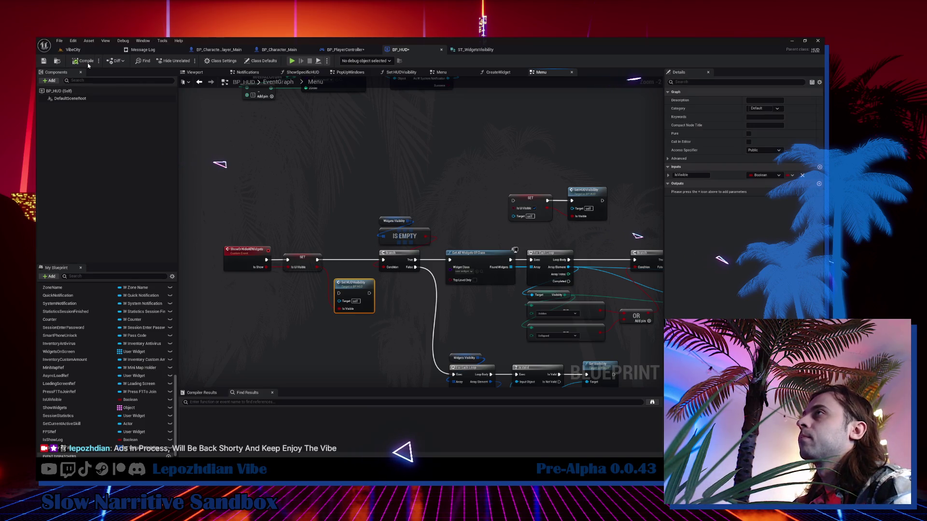
{"action": "left_click", "coordinate": [73, 50]}
{"action": "left_click", "coordinate": [59, 40]}
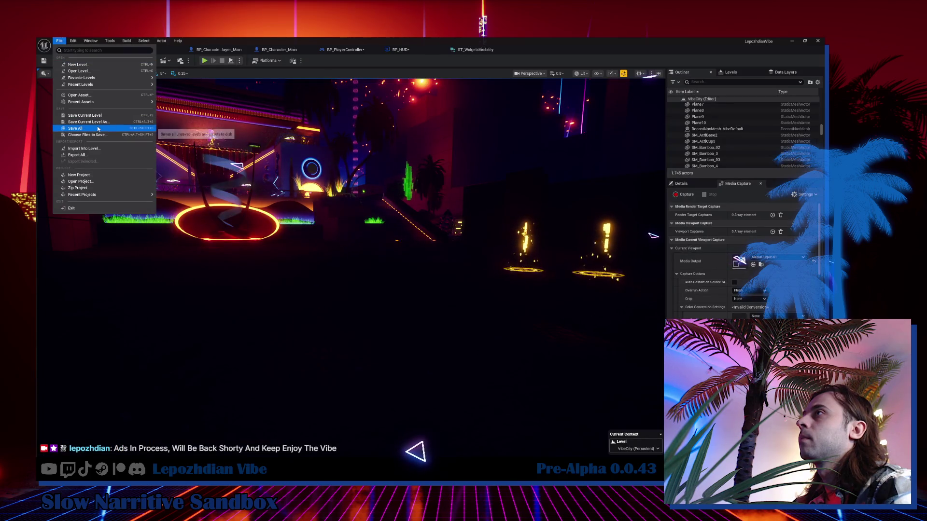
{"action": "left_click", "coordinate": [168, 107]}
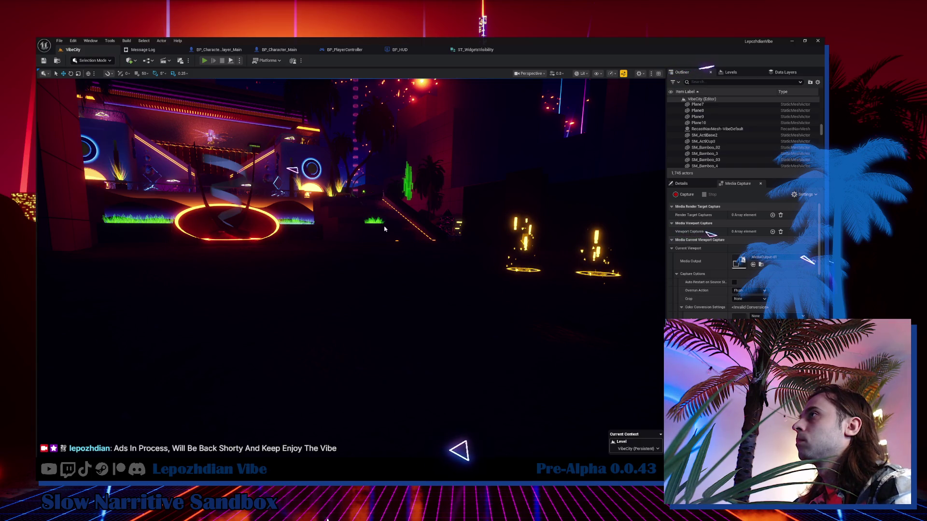
{"action": "key", "text": "alt+p"}
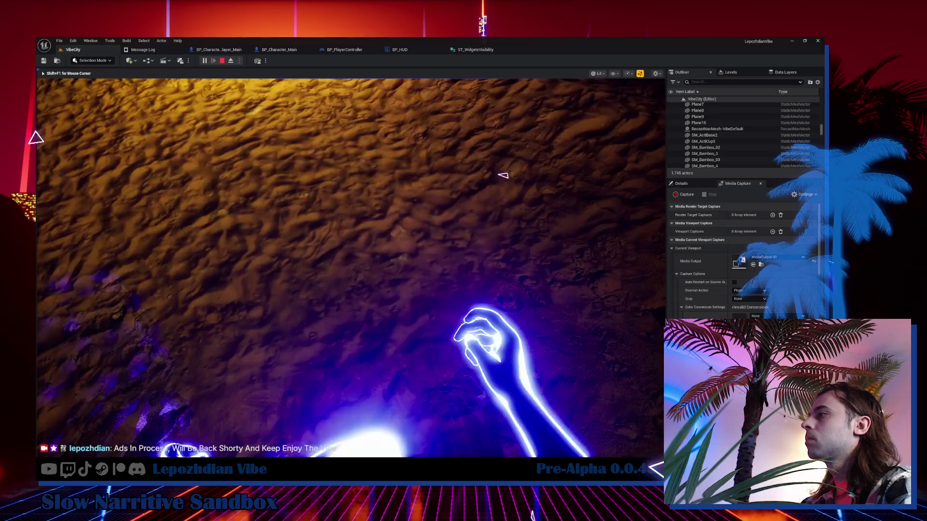
Step: Toggle the in-game menu and HUD with Tab seven times, ending with them hidden
{"action": "key", "text": "Tab"}
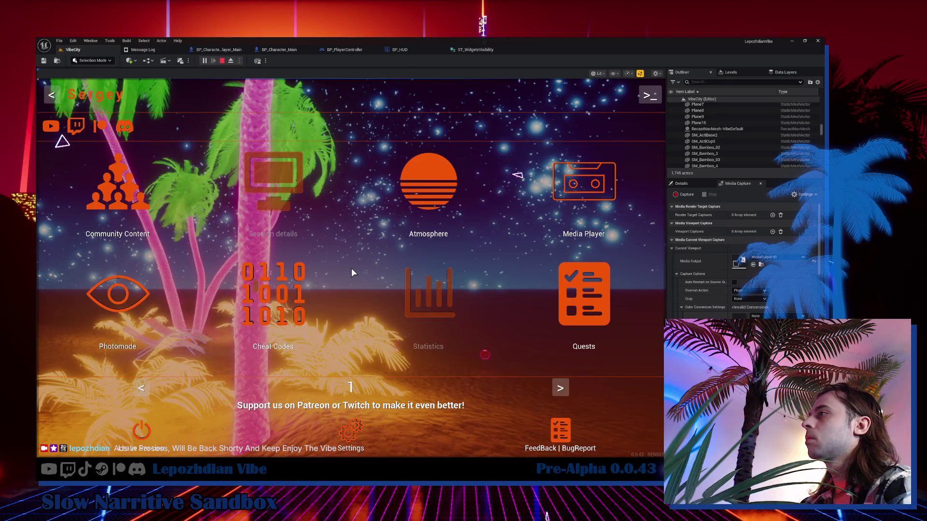
{"action": "key", "text": "Tab"}
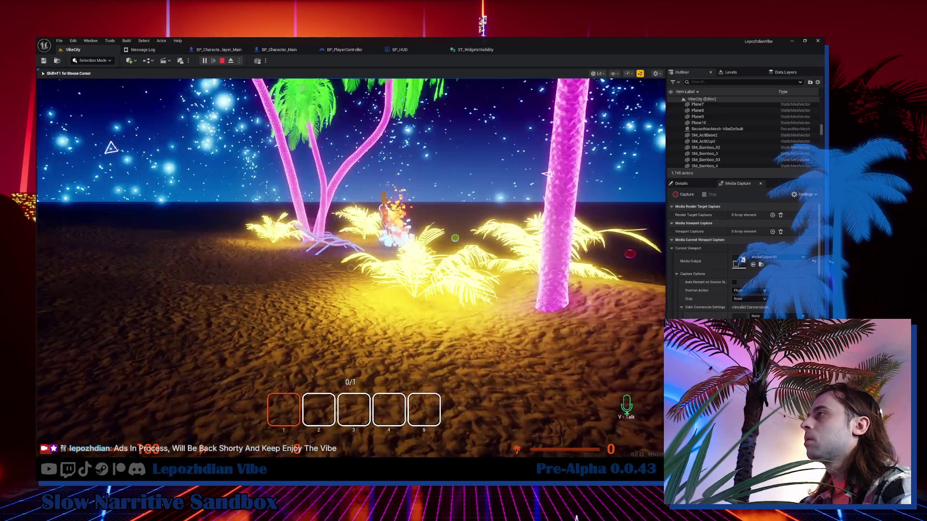
{"action": "key", "text": "Tab"}
{"action": "key", "text": "Tab"}
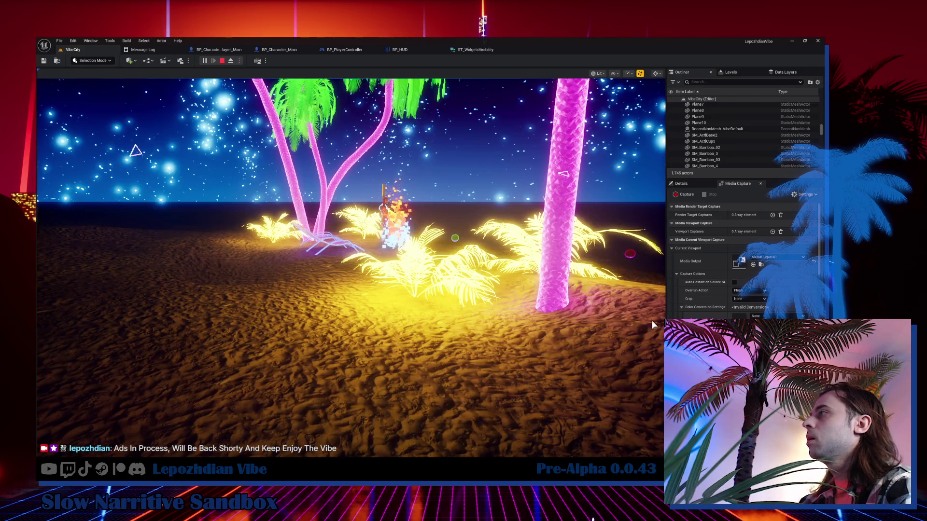
{"action": "key", "text": "Tab"}
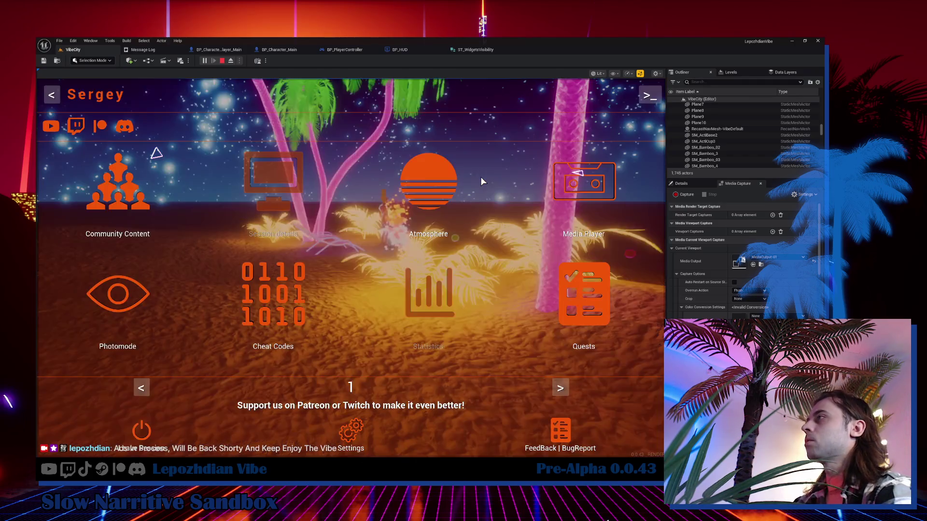
{"action": "key", "text": "Tab"}
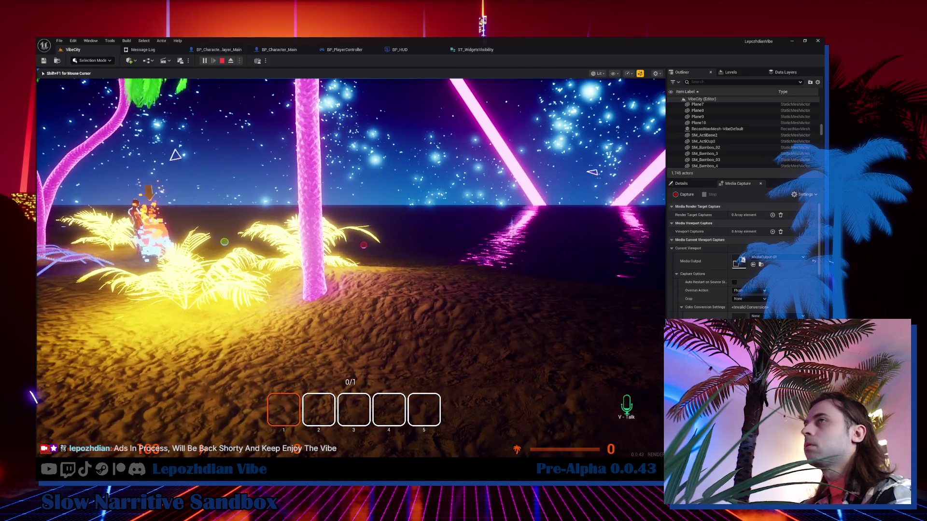
{"action": "key", "text": "Tab"}
{"action": "key", "text": "Tab"}
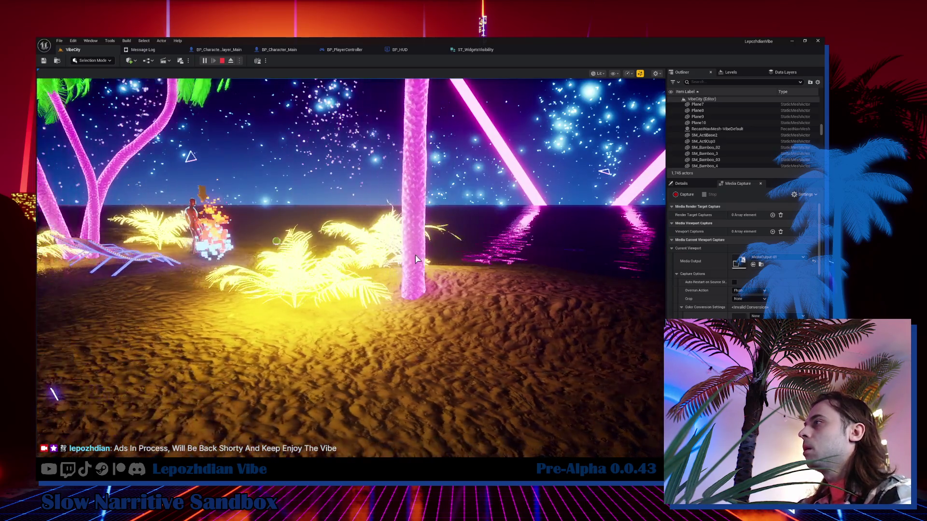
{"action": "key", "text": "Tab"}
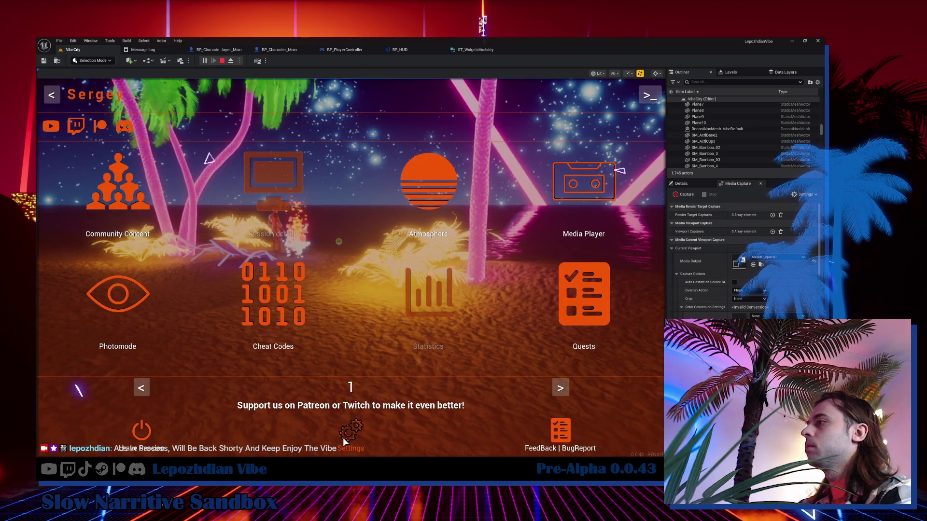
Step: Open the in-game settings, switch to Graphics, and raise Global Emissive Power to 500%
{"action": "left_click", "coordinate": [350, 430]}
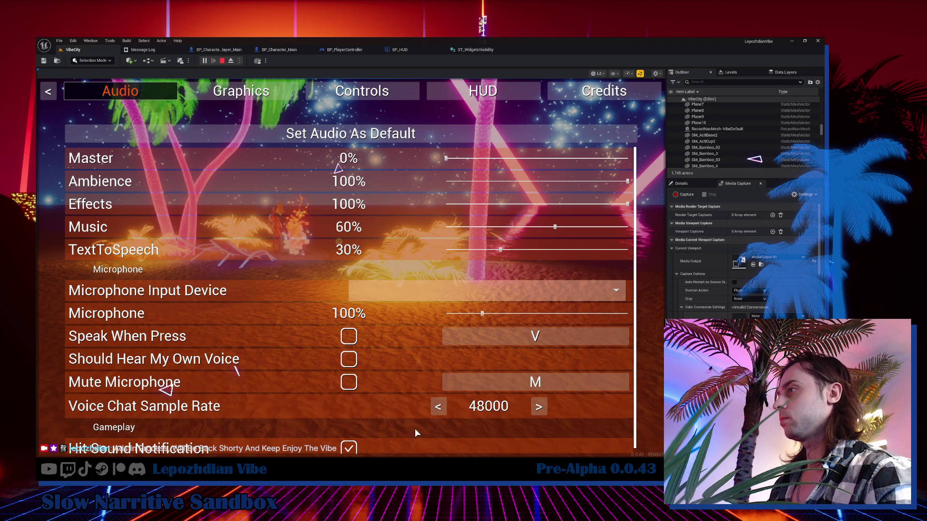
{"action": "key", "text": "e"}
{"action": "scroll", "coordinate": [451, 337], "scroll_direction": "down", "scroll_amount": 4}
{"action": "scroll", "coordinate": [505, 397], "scroll_direction": "down", "scroll_amount": 2}
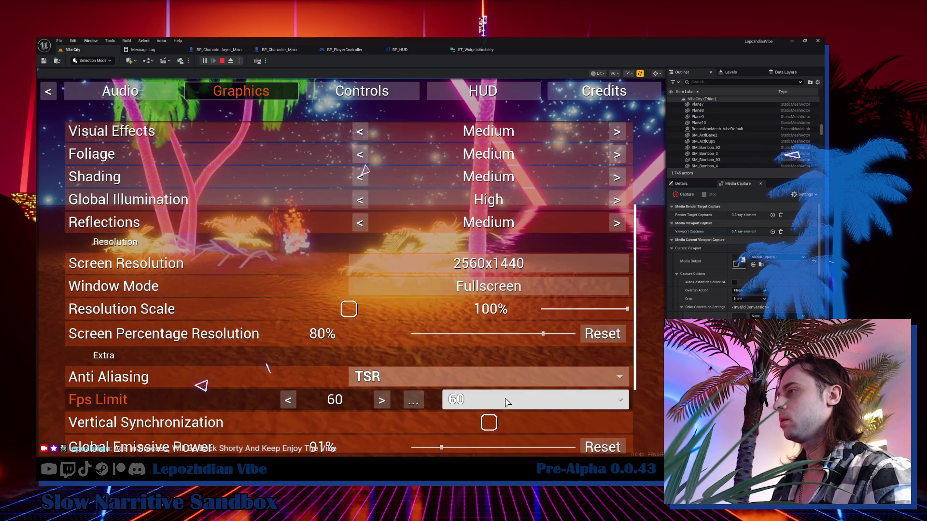
{"action": "scroll", "coordinate": [505, 401], "scroll_direction": "down", "scroll_amount": 2}
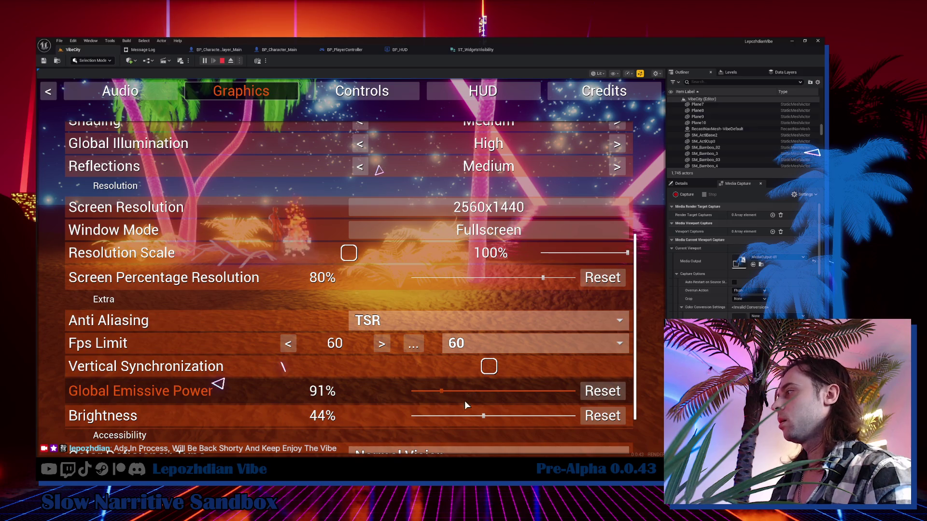
{"action": "left_click_drag", "start_coordinate": [480, 392], "coordinate": [631, 383]}
Step: Toggle the settings menu with Escape several times, reset Global Emissive Power, and return to BP_HUD
{"action": "key", "text": "Escape"}
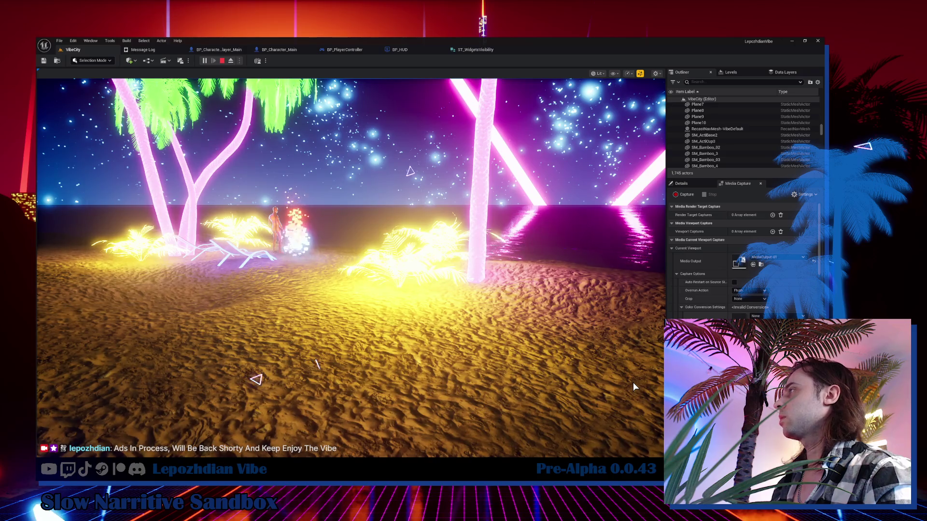
{"action": "key", "text": "Escape"}
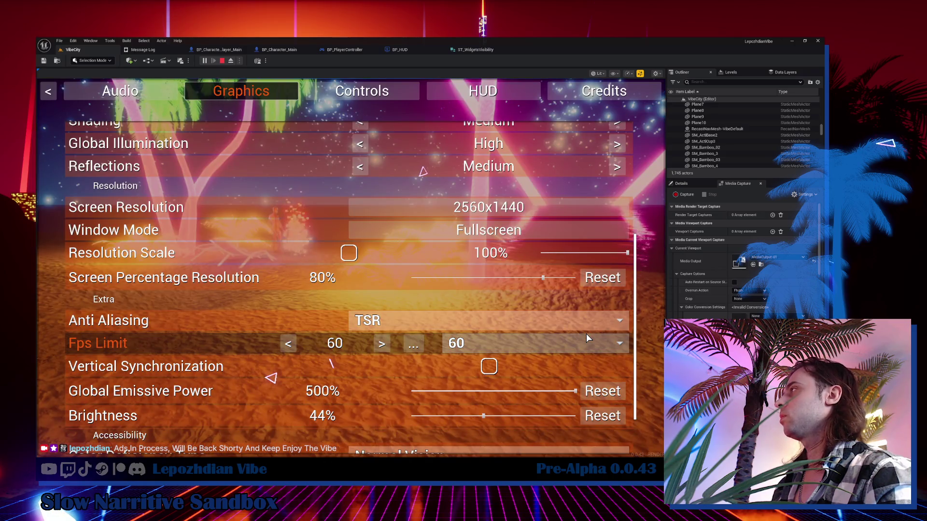
{"action": "key", "text": "Escape"}
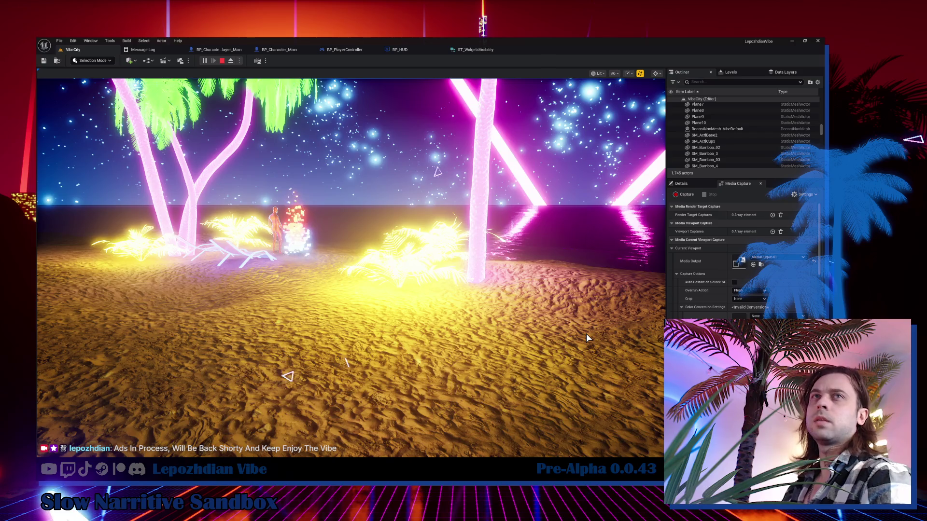
{"action": "key", "text": "Escape"}
{"action": "key", "text": "Escape"}
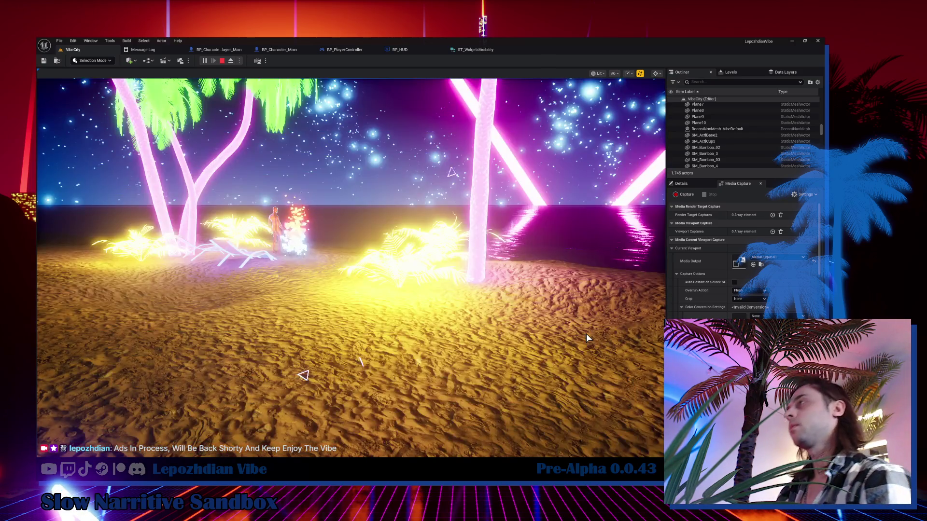
{"action": "key", "text": "Escape"}
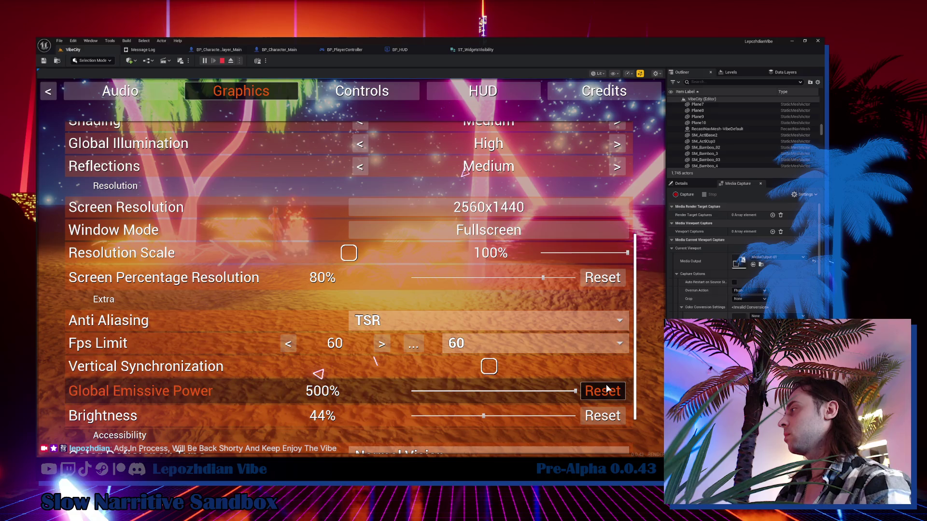
{"action": "left_click", "coordinate": [606, 390]}
{"action": "key", "text": "Escape"}
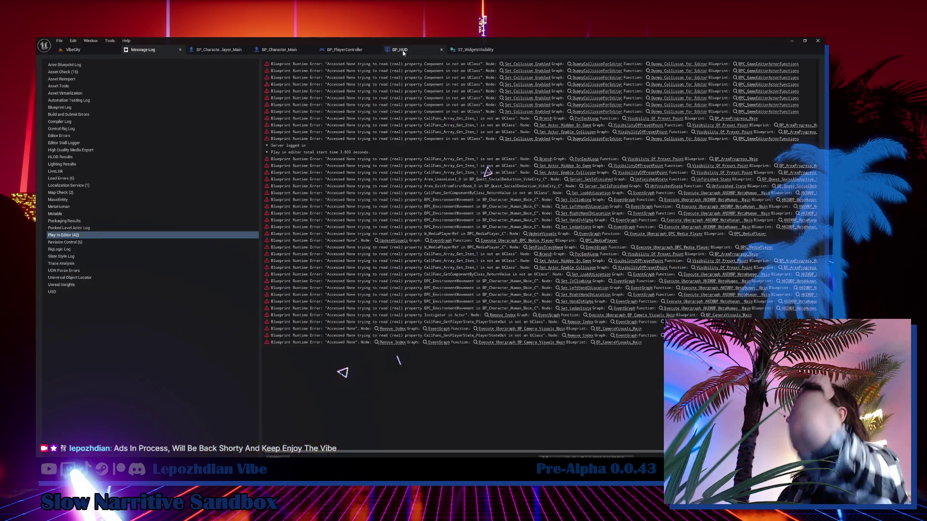
{"action": "left_click", "coordinate": [400, 50]}
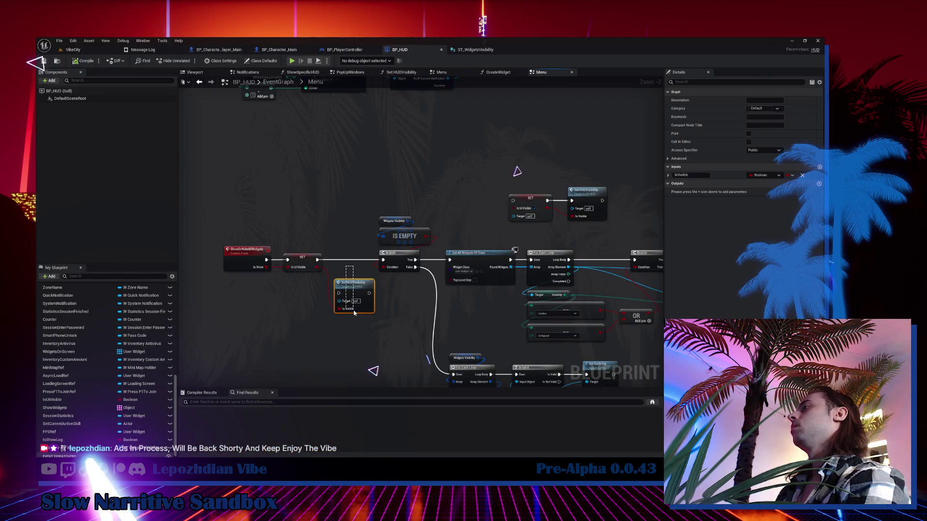
Step: Delete the SET and Set HUDVisibility nodes from the Menu graph
{"action": "key", "text": "Delete"}
{"action": "scroll", "coordinate": [358, 291], "scroll_direction": "down", "scroll_amount": 1}
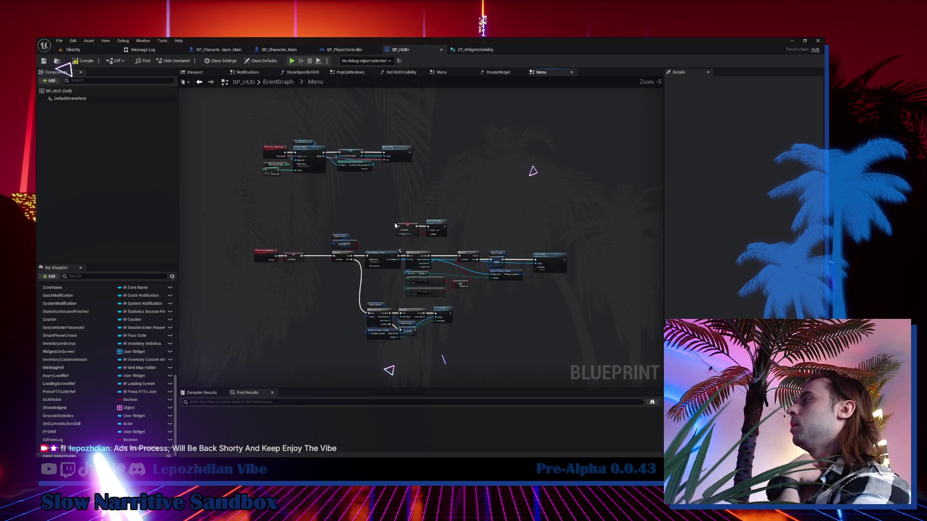
{"action": "left_click_drag", "start_coordinate": [404, 202], "coordinate": [454, 242]}
{"action": "key", "text": "Delete"}
Step: Shift the remaining middle node block left to close the gap and nudge Is Valid and CLEAR right
{"action": "scroll", "coordinate": [360, 187], "scroll_direction": "down", "scroll_amount": 2}
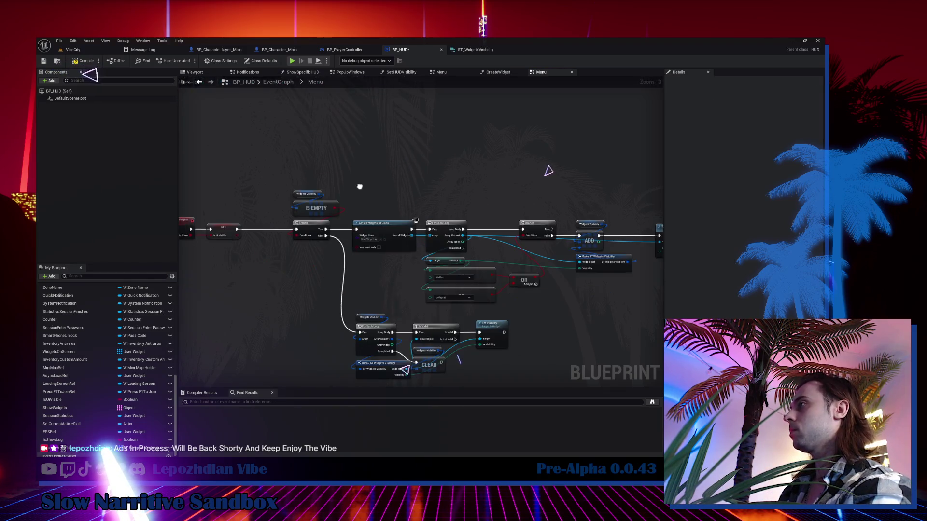
{"action": "left_click_drag", "start_coordinate": [307, 152], "coordinate": [508, 292]}
{"action": "scroll", "coordinate": [338, 210], "scroll_direction": "up", "scroll_amount": 4}
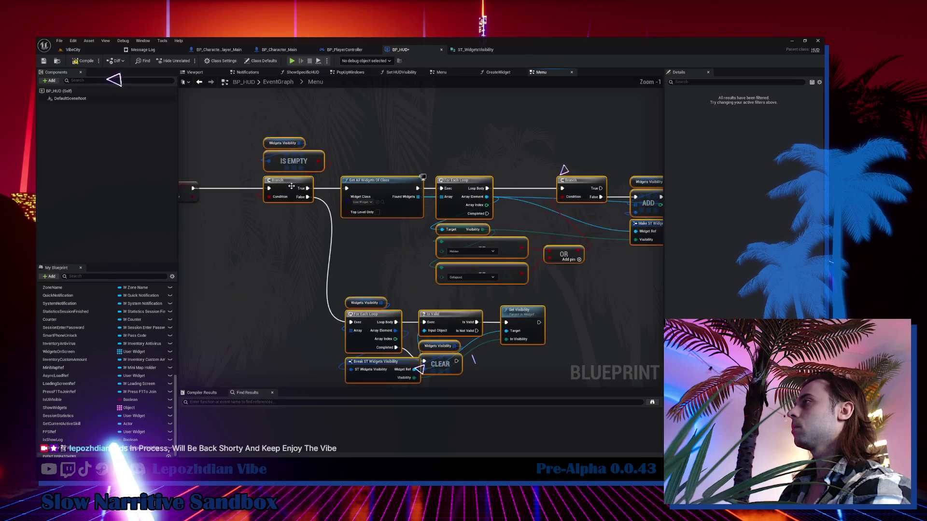
{"action": "left_click_drag", "start_coordinate": [272, 188], "coordinate": [224, 186]}
{"action": "mouse_move", "coordinate": [257, 251]}
{"action": "left_mouse_down"}
{"action": "mouse_move", "coordinate": [331, 253]}
{"action": "mouse_move", "coordinate": [254, 213]}
{"action": "mouse_move", "coordinate": [420, 355]}
{"action": "mouse_move", "coordinate": [409, 334]}
{"action": "left_mouse_up"}
{"action": "mouse_move", "coordinate": [309, 322]}
{"action": "left_mouse_down"}
{"action": "mouse_move", "coordinate": [325, 330]}
{"action": "mouse_move", "coordinate": [326, 351]}
{"action": "mouse_move", "coordinate": [325, 329]}
{"action": "left_mouse_up"}
{"action": "left_click", "coordinate": [313, 346]}
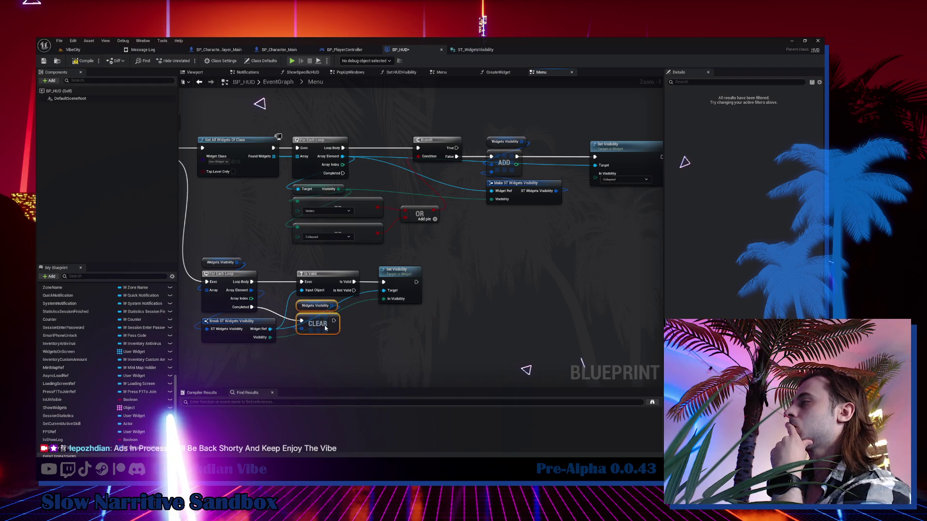
{"action": "left_click_drag", "start_coordinate": [292, 362], "coordinate": [363, 349]}
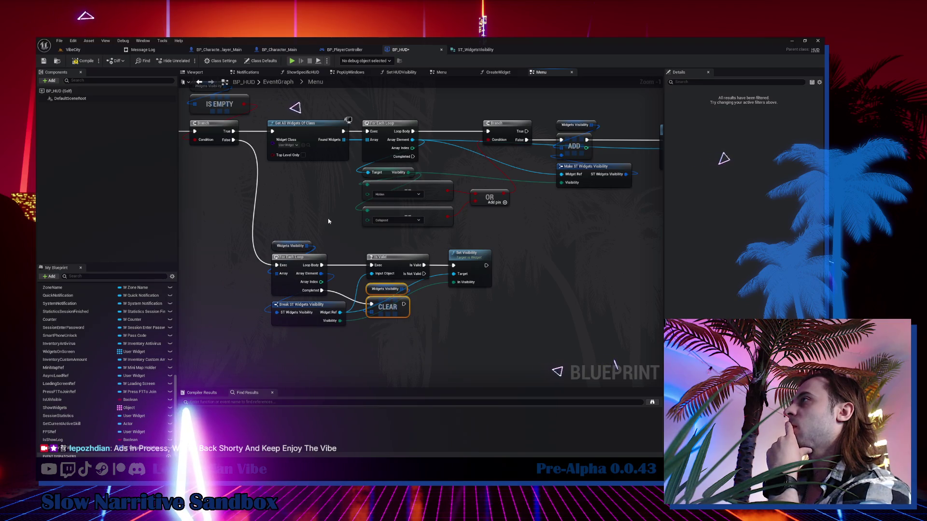
{"action": "left_click_drag", "start_coordinate": [329, 222], "coordinate": [473, 277]}
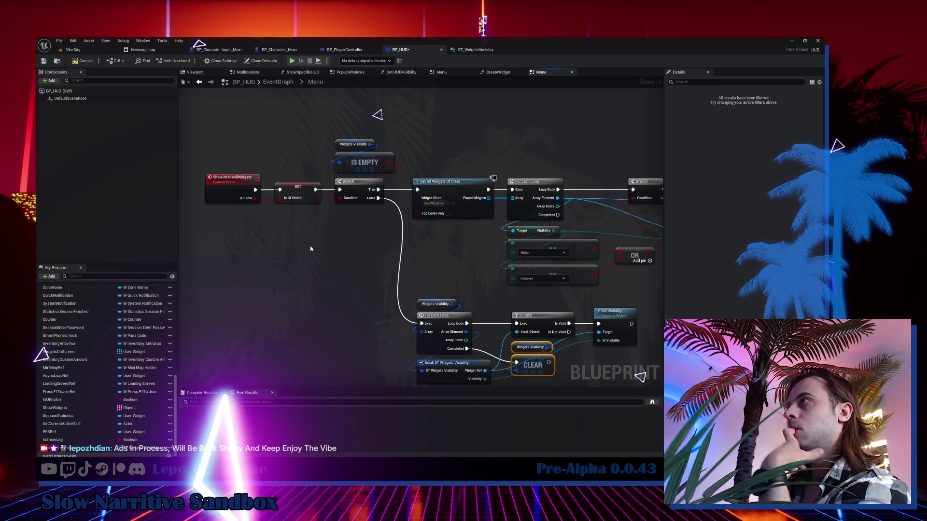
{"action": "scroll", "coordinate": [338, 374], "scroll_direction": "down", "scroll_amount": 4}
{"action": "scroll", "coordinate": [324, 297], "scroll_direction": "up", "scroll_amount": 2}
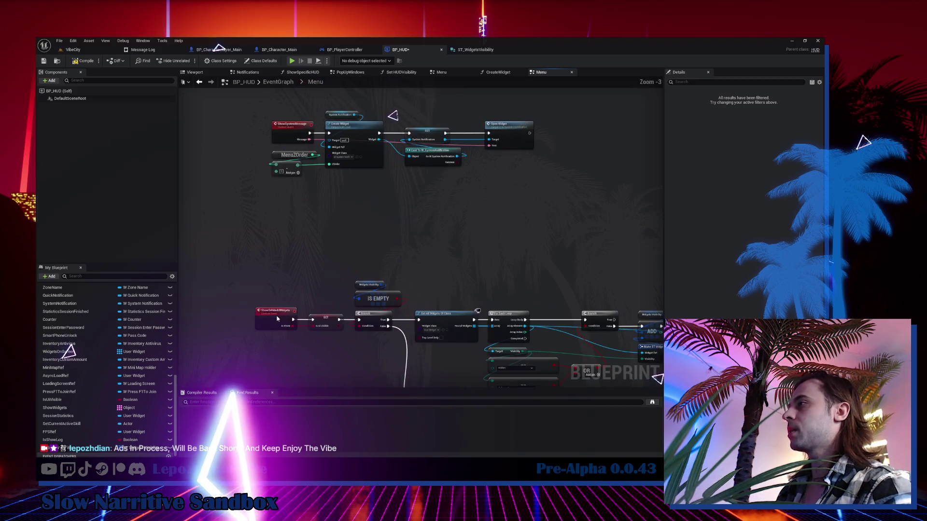
Step: Confirm the name of the ShowOrHideAllWidgets event
{"action": "left_click", "coordinate": [276, 314]}
{"action": "left_click", "coordinate": [765, 101]}
{"action": "key", "text": "Return"}
{"action": "scroll", "coordinate": [420, 232], "scroll_direction": "down", "scroll_amount": 4}
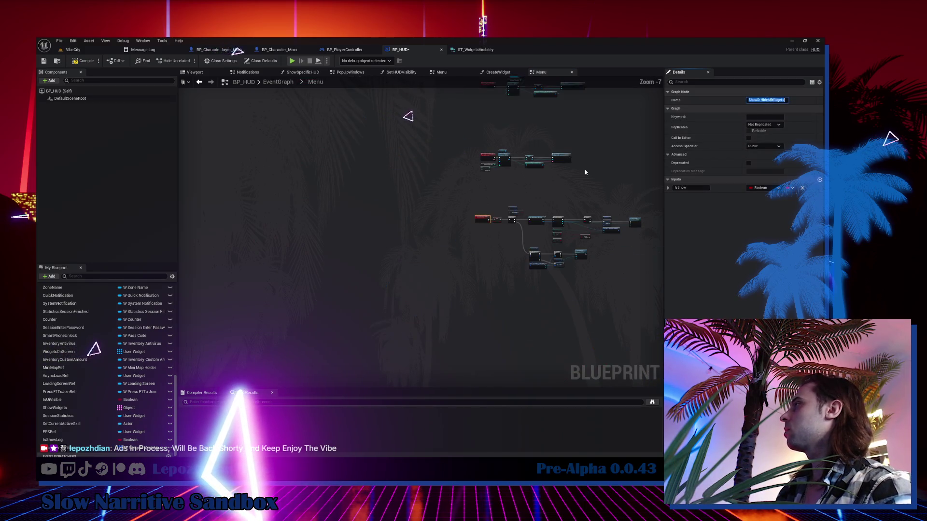
{"action": "scroll", "coordinate": [369, 252], "scroll_direction": "down", "scroll_amount": 5}
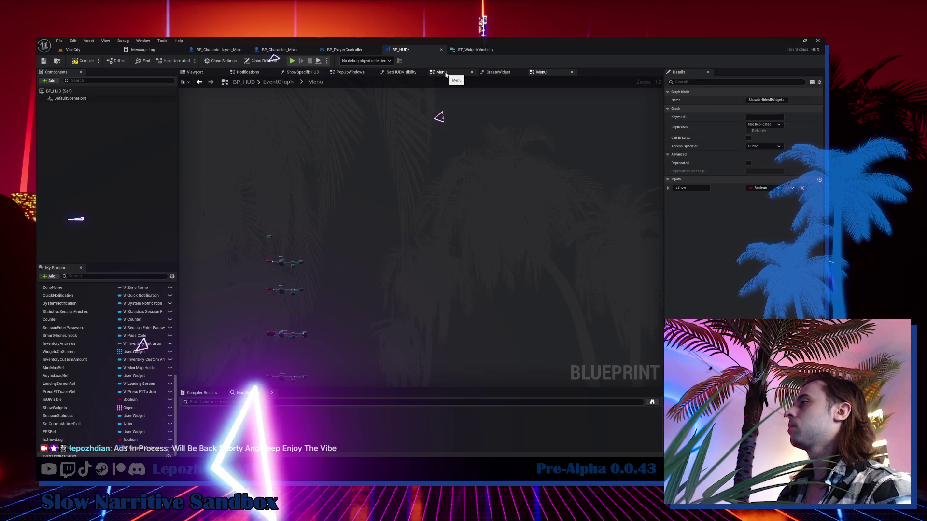
Step: Find the ESC event and add an Is Ui Visible getter feeding a new Branch
{"action": "type", "text": "sc"}
{"action": "left_click", "coordinate": [78, 301]}
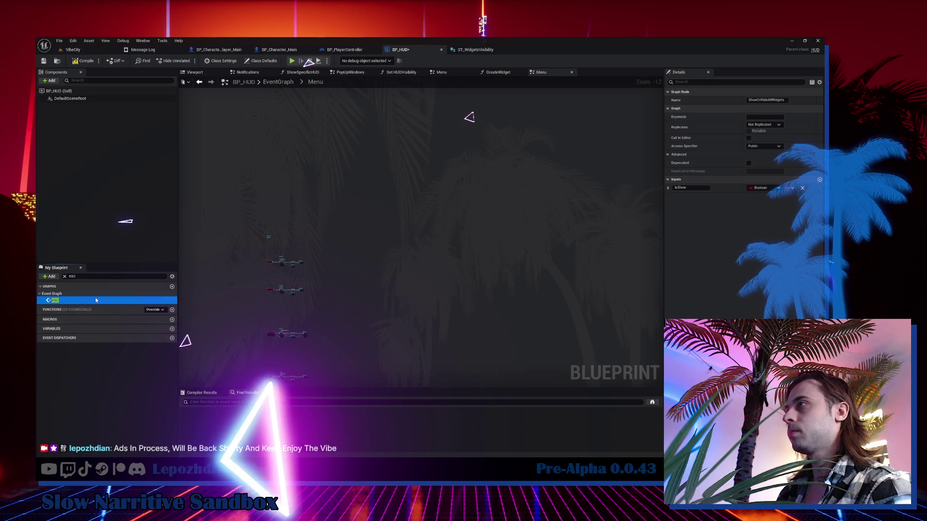
{"action": "double_click", "coordinate": [90, 301]}
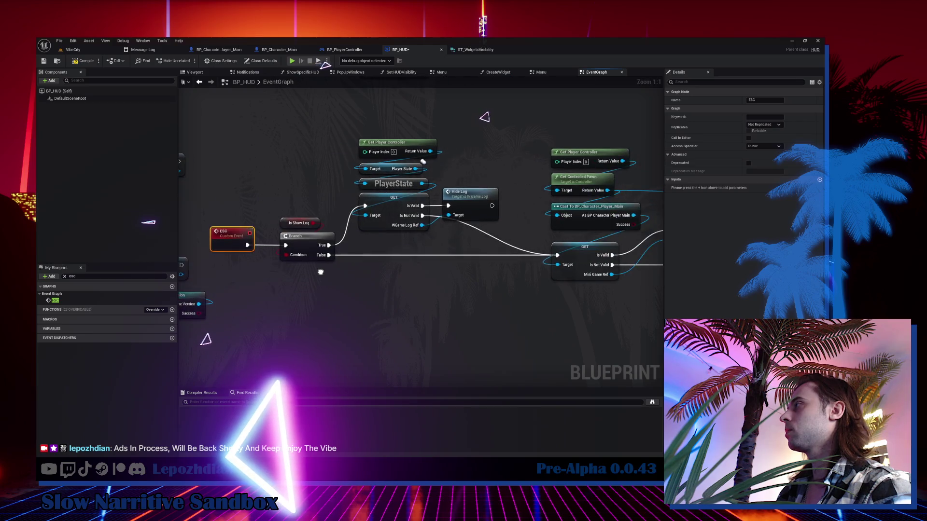
{"action": "right_click", "coordinate": [418, 288]}
{"action": "type", "text": "is "}
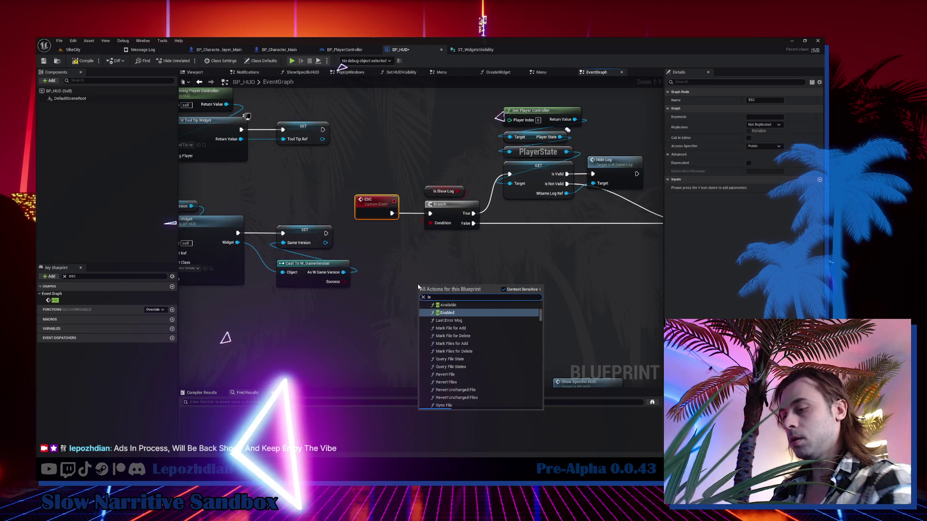
{"action": "type", "text": "ui"}
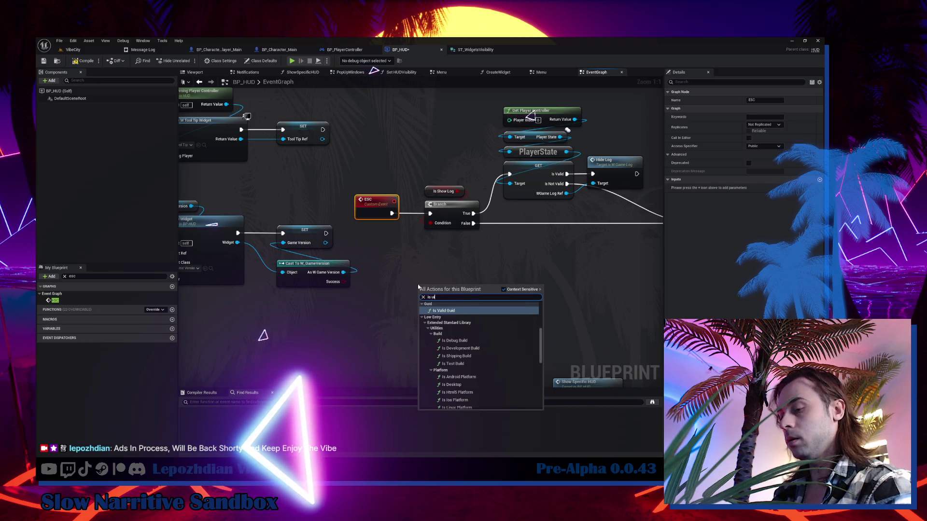
{"action": "type", "text": " vis"}
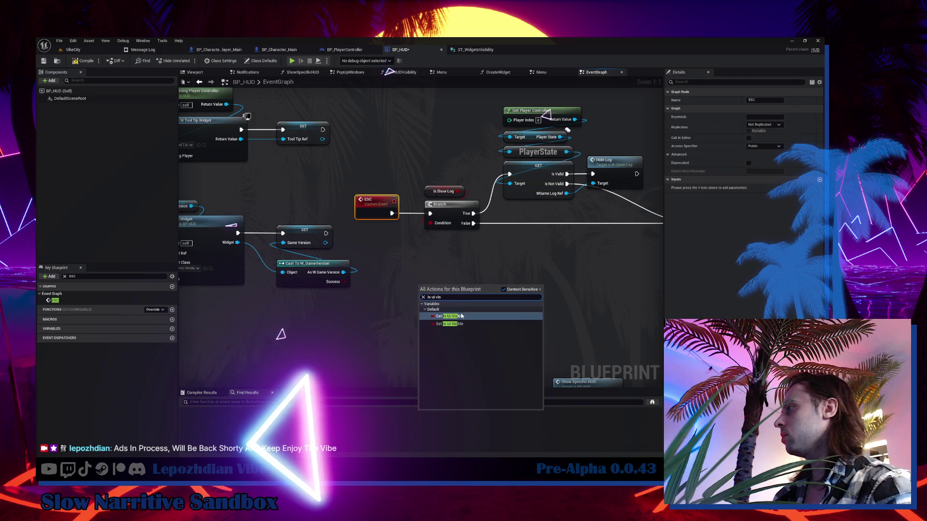
{"action": "left_click", "coordinate": [454, 316]}
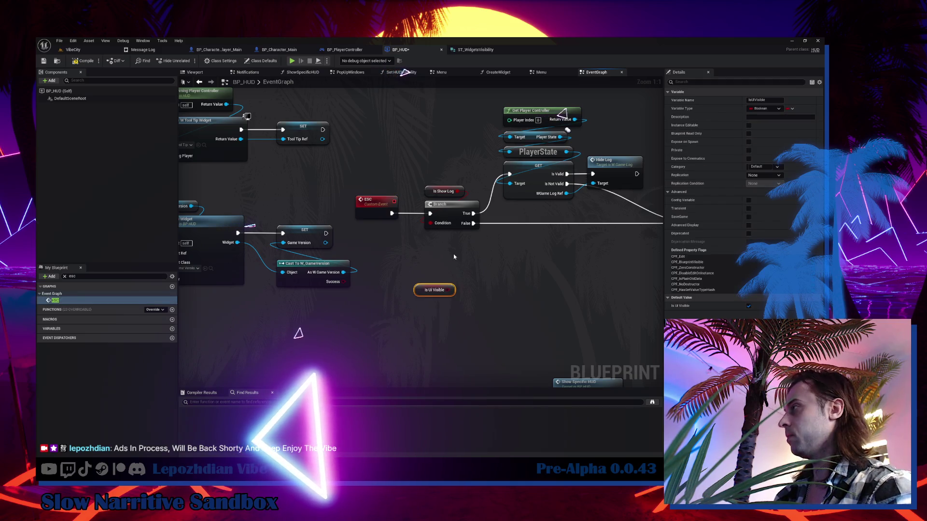
{"action": "left_click", "coordinate": [462, 279]}
{"action": "left_click_drag", "start_coordinate": [468, 288], "coordinate": [434, 314]}
Step: Add a Show or Hide All Widgets call with Is Show ticked on the Branch's False output
{"action": "right_click", "coordinate": [515, 297]}
{"action": "type", "text": "ShowOrHideAllWidgets"}
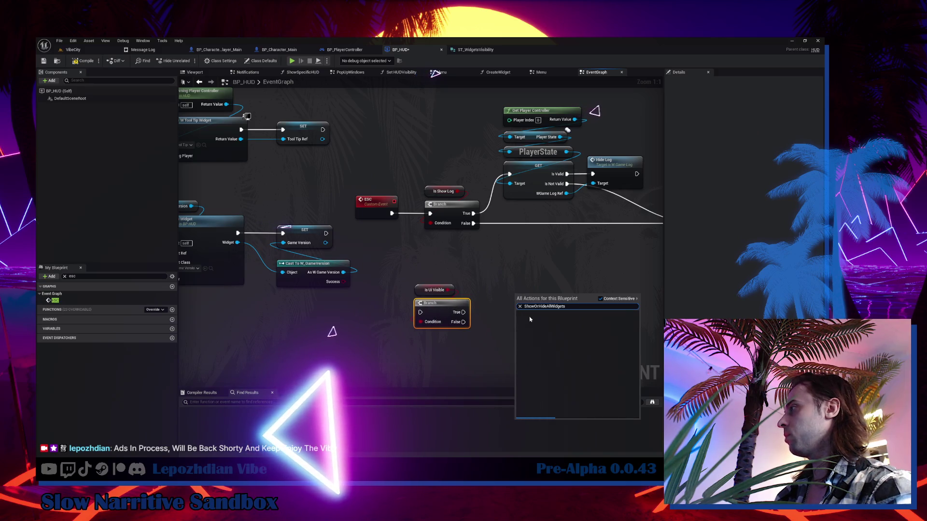
{"action": "key", "text": "Return"}
{"action": "left_click", "coordinate": [541, 328]}
{"action": "left_click_drag", "start_coordinate": [464, 323], "coordinate": [520, 309]}
Step: Connect ESC to the new Branch and its True output to the Is Show Log Branch
{"action": "left_click_drag", "start_coordinate": [360, 226], "coordinate": [424, 238]}
{"action": "mouse_move", "coordinate": [434, 205]}
{"action": "left_mouse_down"}
{"action": "mouse_move", "coordinate": [400, 205]}
{"action": "mouse_move", "coordinate": [483, 324]}
{"action": "left_mouse_up"}
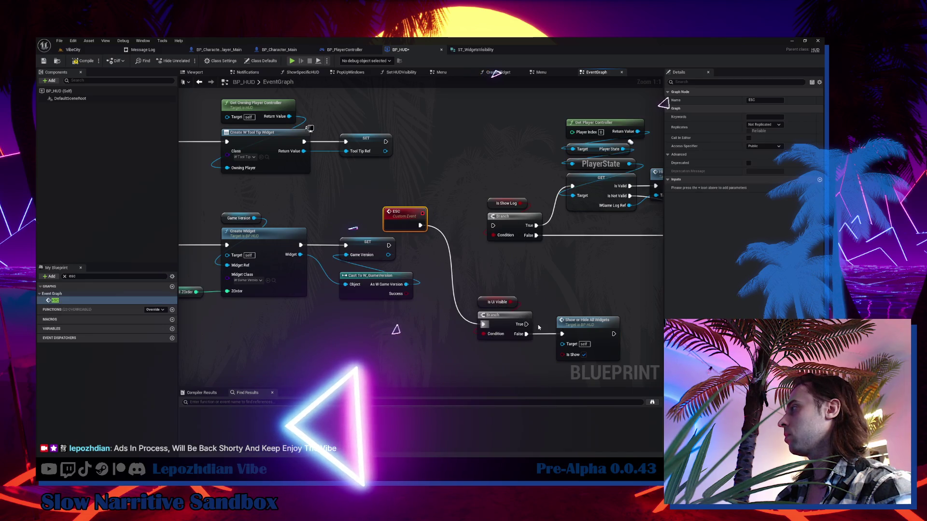
{"action": "scroll", "coordinate": [385, 184], "scroll_direction": "down", "scroll_amount": 3}
{"action": "left_click_drag", "start_coordinate": [398, 168], "coordinate": [576, 184]}
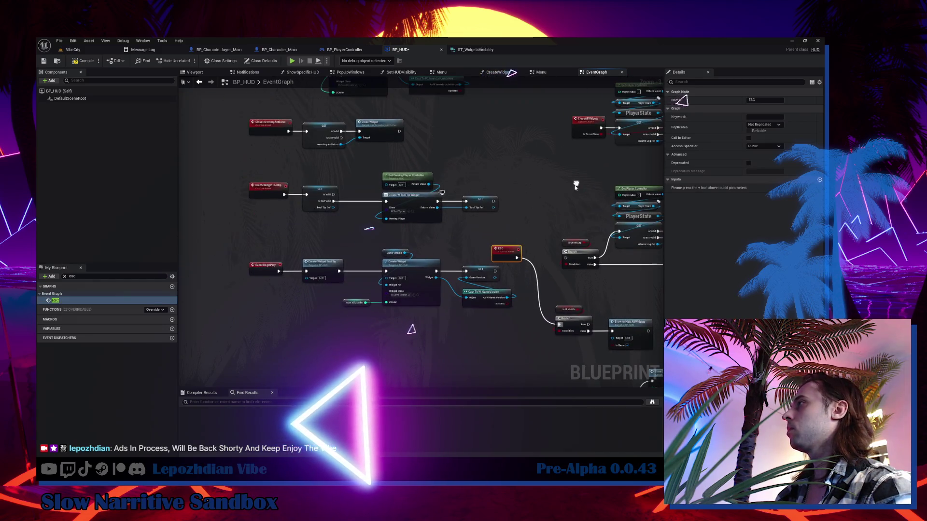
{"action": "scroll", "coordinate": [288, 176], "scroll_direction": "down", "scroll_amount": 4}
{"action": "scroll", "coordinate": [387, 260], "scroll_direction": "up", "scroll_amount": 3}
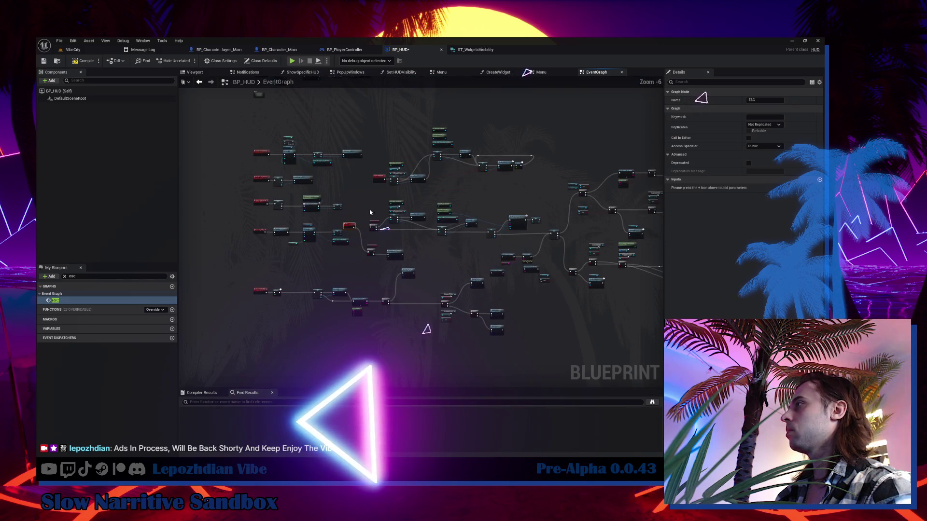
{"action": "scroll", "coordinate": [424, 303], "scroll_direction": "up", "scroll_amount": 4}
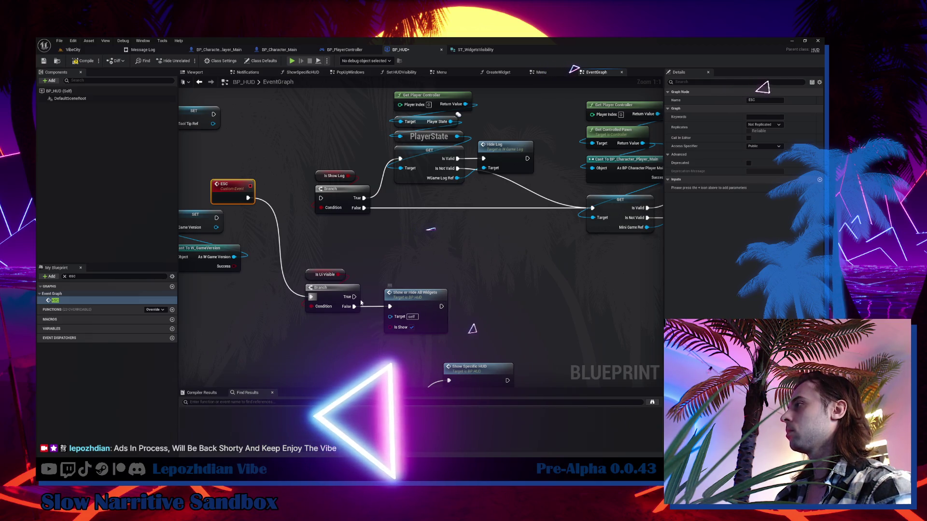
{"action": "mouse_move", "coordinate": [354, 297]}
{"action": "left_mouse_down"}
{"action": "mouse_move", "coordinate": [316, 209]}
{"action": "mouse_move", "coordinate": [321, 198]}
{"action": "left_mouse_up"}
Step: Line up the Is Ui Visible check and Show or Hide All Widgets, then open that function's definition
{"action": "mouse_move", "coordinate": [327, 249]}
{"action": "left_mouse_down"}
{"action": "mouse_move", "coordinate": [330, 293]}
{"action": "mouse_move", "coordinate": [289, 193]}
{"action": "left_mouse_up"}
{"action": "left_click_drag", "start_coordinate": [340, 155], "coordinate": [352, 206]}
{"action": "left_click_drag", "start_coordinate": [351, 203], "coordinate": [372, 203]}
{"action": "left_click_drag", "start_coordinate": [422, 294], "coordinate": [373, 230]}
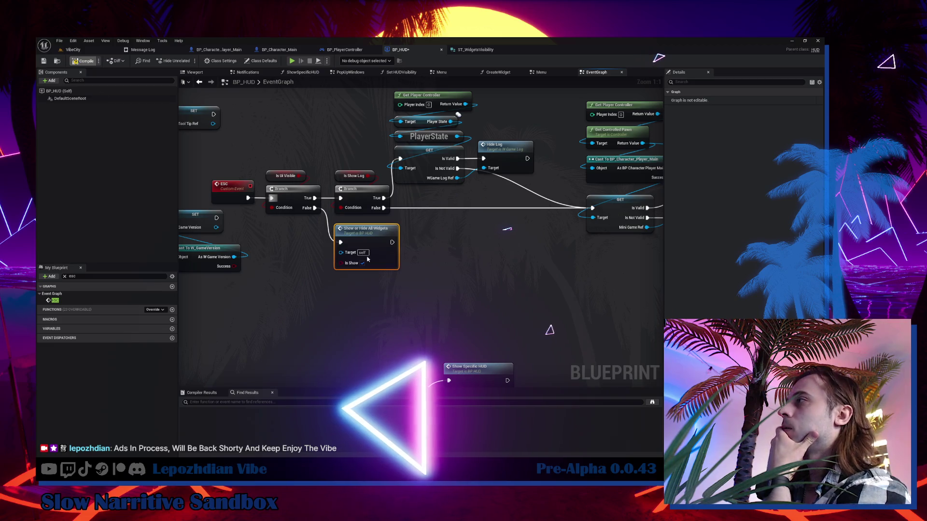
{"action": "left_click", "coordinate": [54, 300]}
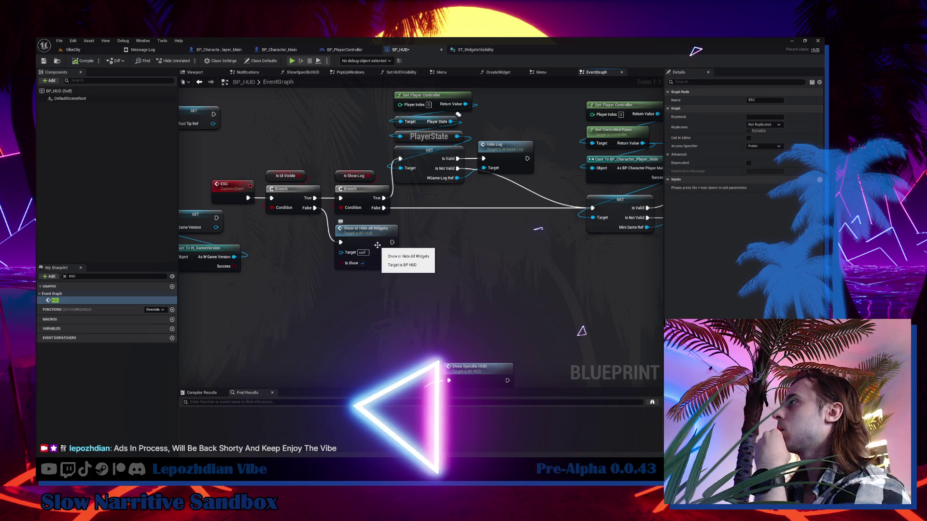
{"action": "double_click", "coordinate": [377, 245]}
{"action": "left_click_drag", "start_coordinate": [392, 284], "coordinate": [51, 193]}
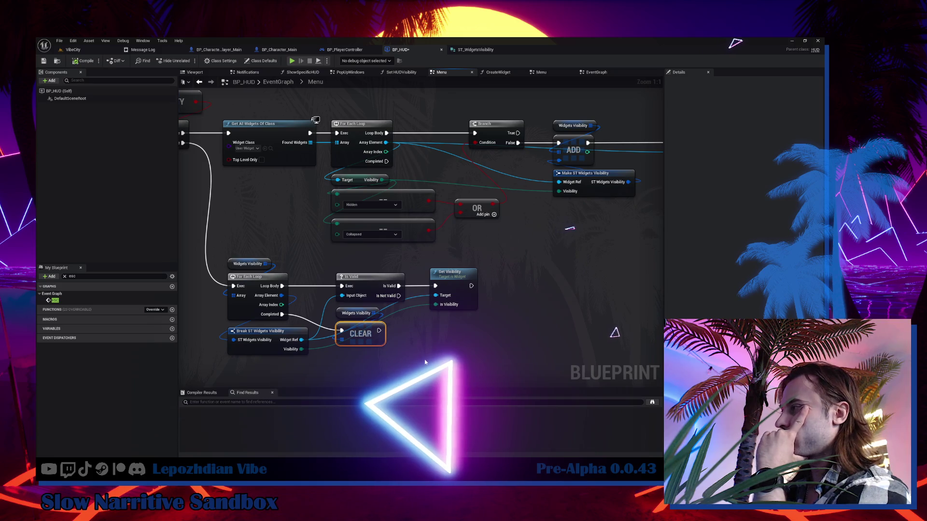
Step: Add Get Player Controller with a Show Mouse Cursor getter below it
{"action": "left_click_drag", "start_coordinate": [424, 362], "coordinate": [462, 324]}
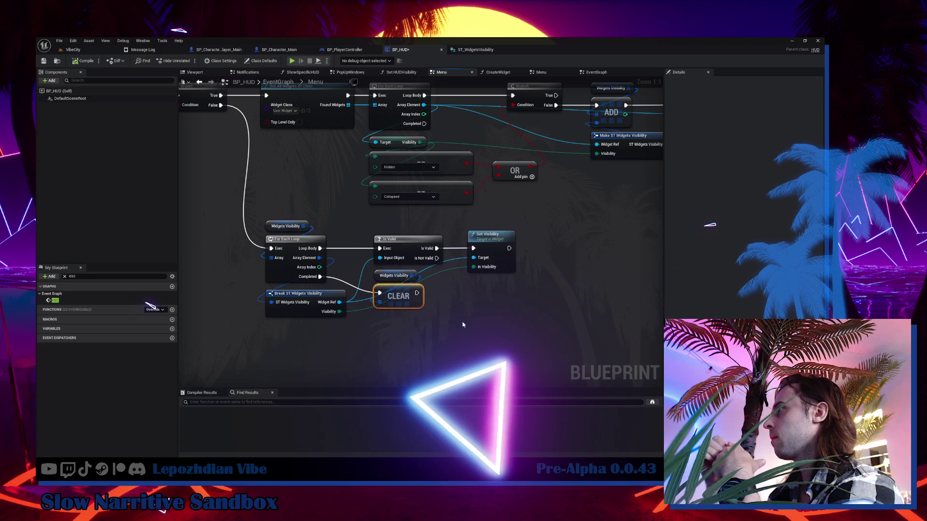
{"action": "left_click_drag", "start_coordinate": [200, 212], "coordinate": [305, 258]}
{"action": "right_click", "coordinate": [305, 258]}
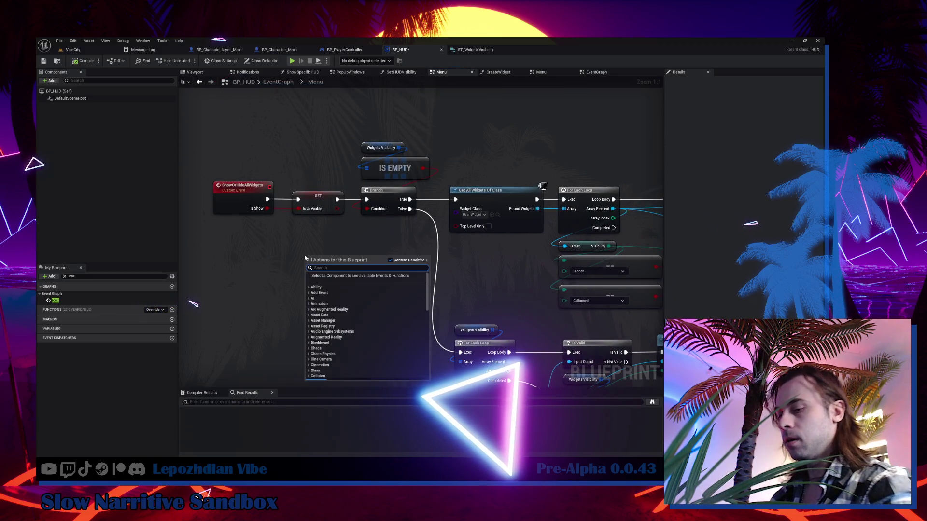
{"action": "type", "text": "get player con"}
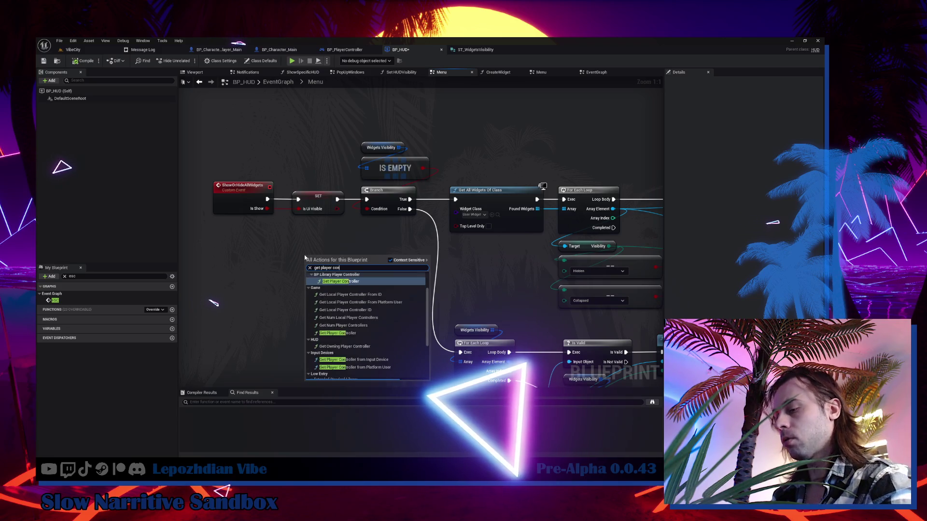
{"action": "left_click", "coordinate": [340, 333]}
{"action": "left_click_drag", "start_coordinate": [373, 263], "coordinate": [412, 290]}
{"action": "type", "text": "get show m"}
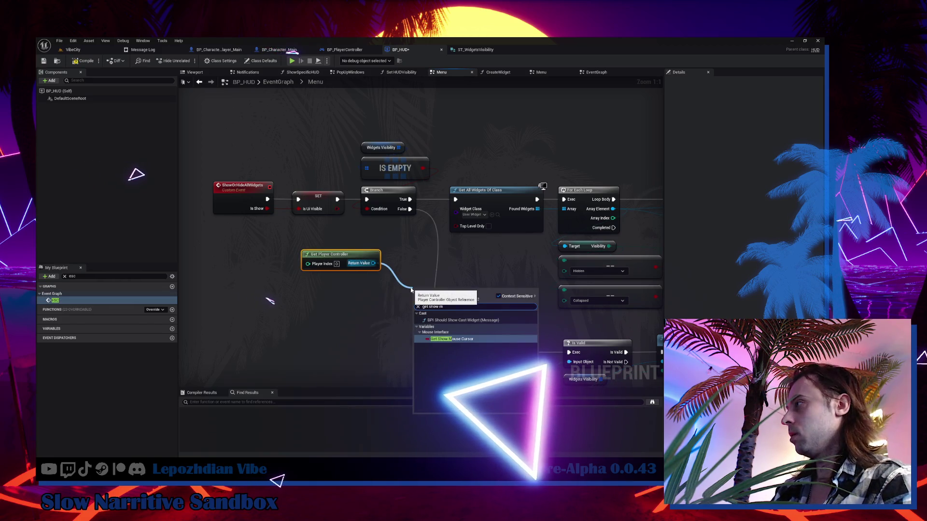
{"action": "left_click", "coordinate": [456, 339]}
{"action": "mouse_move", "coordinate": [440, 294]}
{"action": "left_mouse_down"}
{"action": "mouse_move", "coordinate": [332, 296]}
{"action": "mouse_move", "coordinate": [332, 285]}
{"action": "left_mouse_up"}
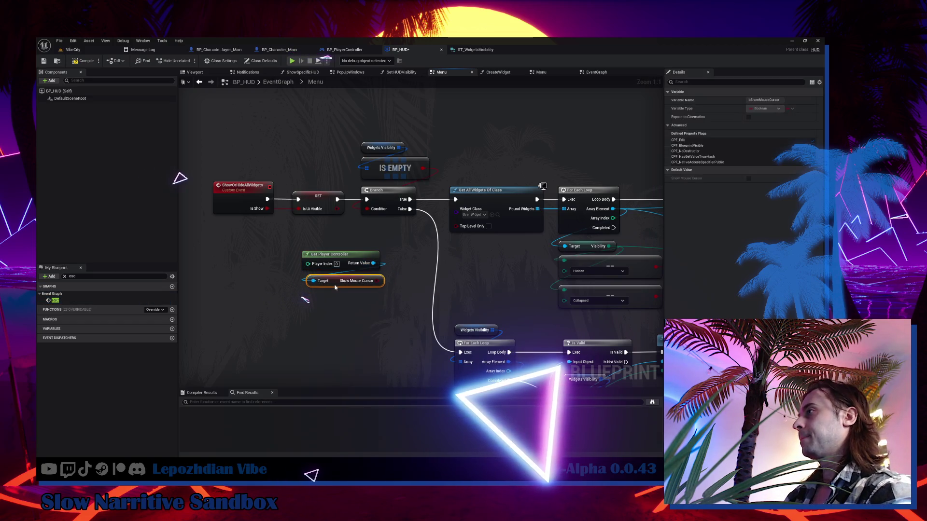
Step: Shift the Branch and widget-gathering nodes right to make room
{"action": "scroll", "coordinate": [331, 285], "scroll_direction": "down", "scroll_amount": 3}
{"action": "mouse_move", "coordinate": [301, 127]}
{"action": "left_mouse_down"}
{"action": "mouse_move", "coordinate": [392, 251]}
{"action": "mouse_move", "coordinate": [392, 274]}
{"action": "mouse_move", "coordinate": [389, 253]}
{"action": "left_mouse_up"}
{"action": "scroll", "coordinate": [389, 253], "scroll_direction": "down", "scroll_amount": 3}
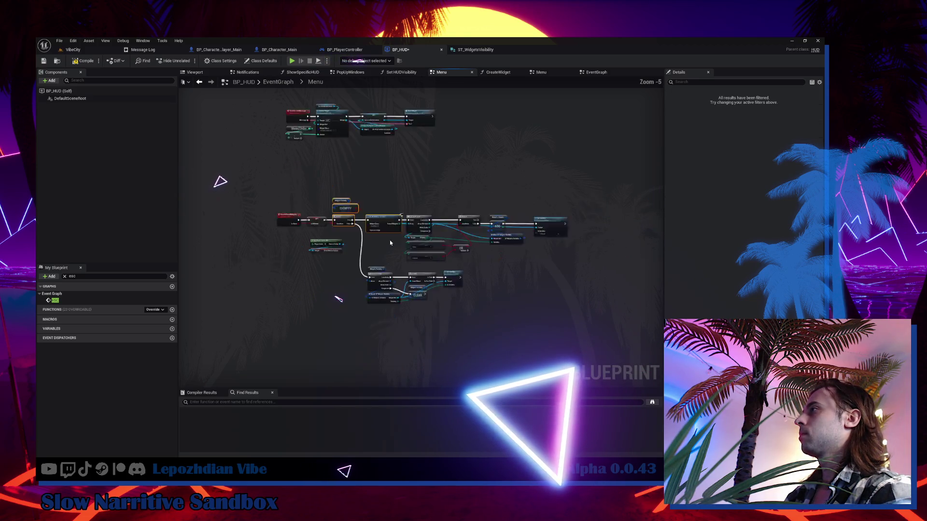
{"action": "mouse_move", "coordinate": [541, 207]}
{"action": "left_mouse_down"}
{"action": "mouse_move", "coordinate": [375, 304]}
{"action": "mouse_move", "coordinate": [364, 300]}
{"action": "left_mouse_up"}
{"action": "scroll", "coordinate": [364, 240], "scroll_direction": "up", "scroll_amount": 6}
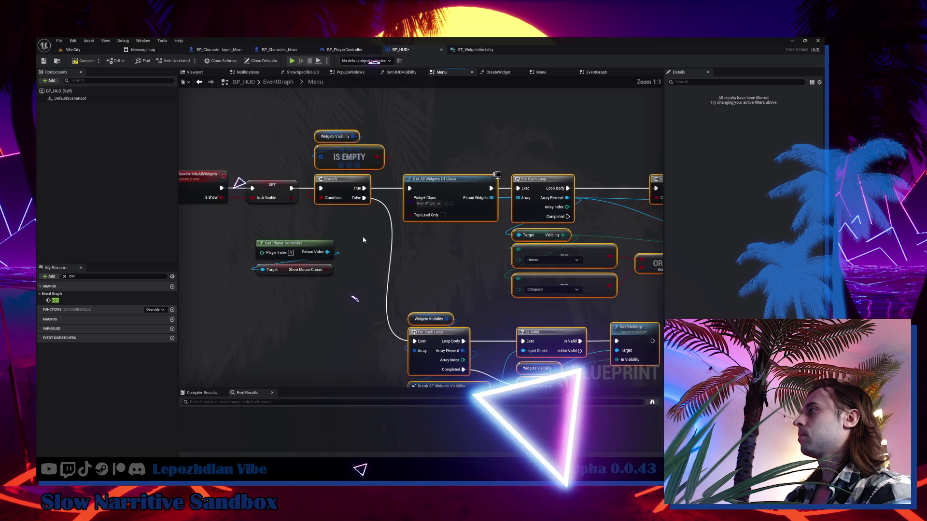
{"action": "left_click_drag", "start_coordinate": [342, 186], "coordinate": [475, 186]}
Step: Store Show Mouse Cursor in a new InitialShowMouseCursor variable, set right after Is Ui Visible
{"action": "left_click_drag", "start_coordinate": [331, 269], "coordinate": [351, 271]}
{"action": "left_click", "coordinate": [381, 299]}
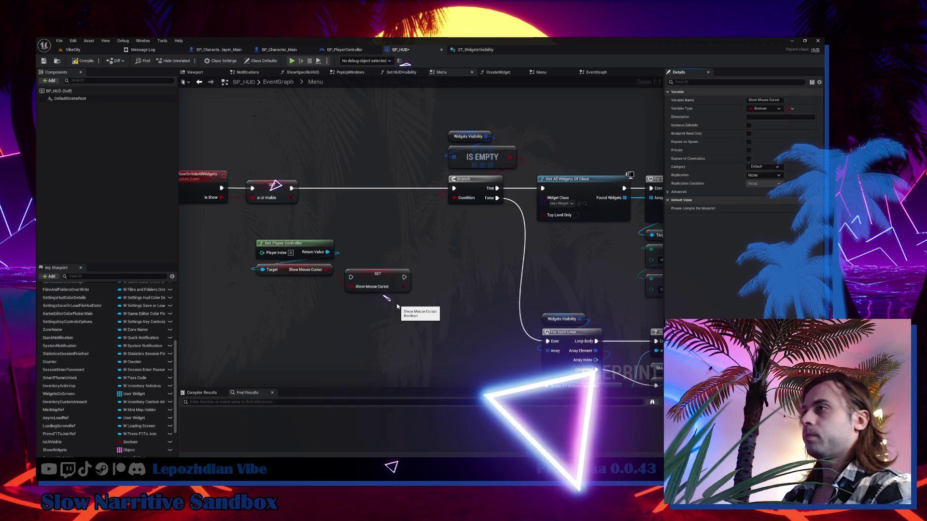
{"action": "scroll", "coordinate": [78, 410], "scroll_direction": "down", "scroll_amount": 3}
{"action": "type", "text": "InitialShowMouseCursor"}
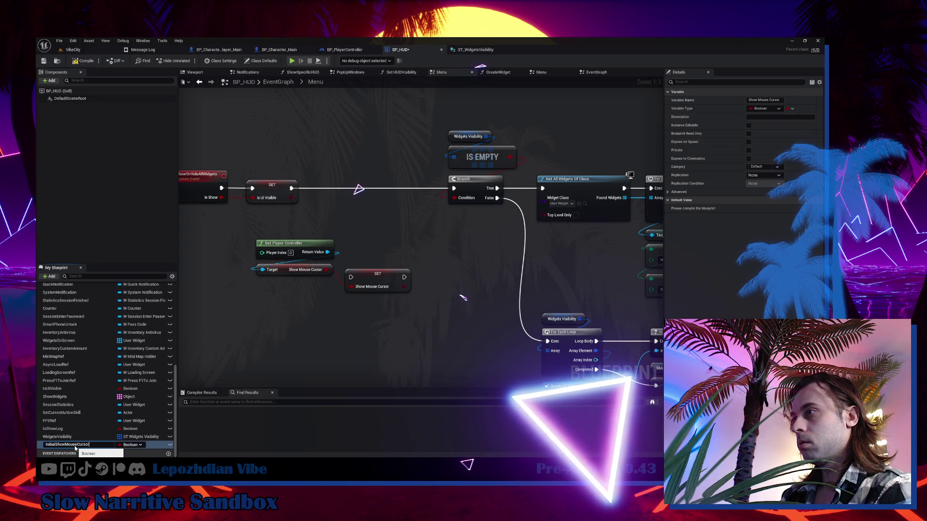
{"action": "key", "text": "Return"}
{"action": "left_click_drag", "start_coordinate": [366, 274], "coordinate": [277, 286]}
{"action": "mouse_move", "coordinate": [292, 189]}
{"action": "left_mouse_down"}
{"action": "mouse_move", "coordinate": [261, 241]}
{"action": "mouse_move", "coordinate": [262, 287]}
{"action": "mouse_move", "coordinate": [345, 184]}
{"action": "mouse_move", "coordinate": [341, 190]}
{"action": "mouse_move", "coordinate": [453, 189]}
{"action": "left_mouse_up"}
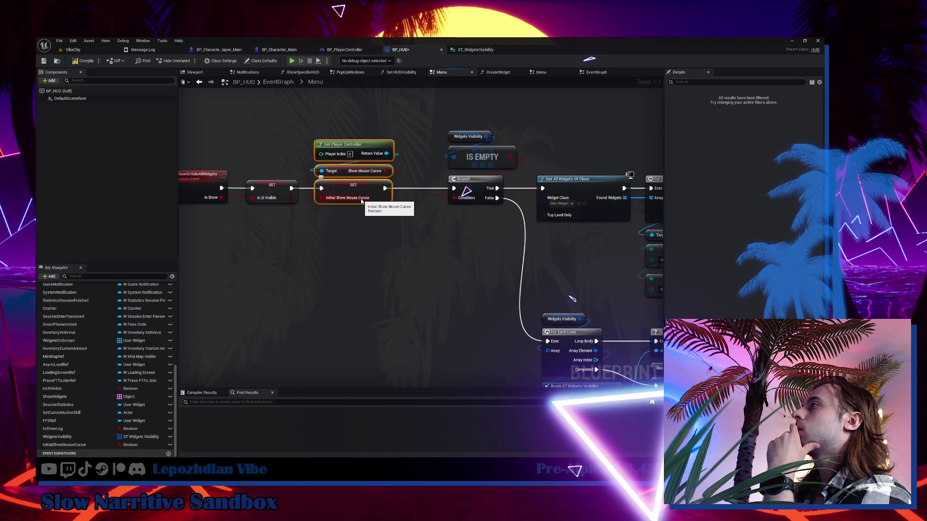
Step: Add a Branch conditioned on Is Ui Visible and route execution through it to the setter
{"action": "left_click", "coordinate": [313, 214]}
{"action": "left_click_drag", "start_coordinate": [296, 198], "coordinate": [327, 240]}
{"action": "mouse_move", "coordinate": [292, 189]}
{"action": "left_mouse_down"}
{"action": "mouse_move", "coordinate": [320, 227]}
{"action": "mouse_move", "coordinate": [322, 189]}
{"action": "left_mouse_up"}
{"action": "mouse_move", "coordinate": [346, 117]}
{"action": "left_mouse_down"}
{"action": "mouse_move", "coordinate": [363, 205]}
{"action": "mouse_move", "coordinate": [441, 309]}
{"action": "left_mouse_up"}
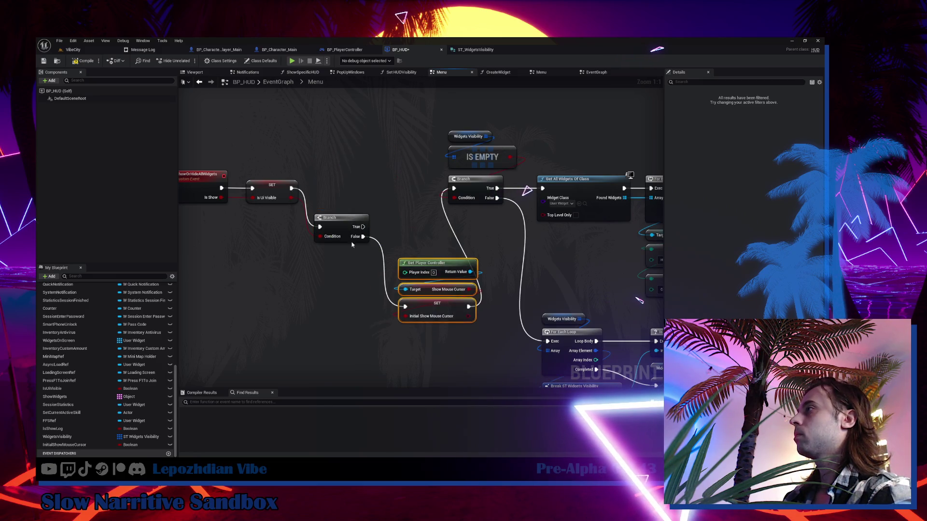
{"action": "left_click_drag", "start_coordinate": [336, 221], "coordinate": [336, 187]}
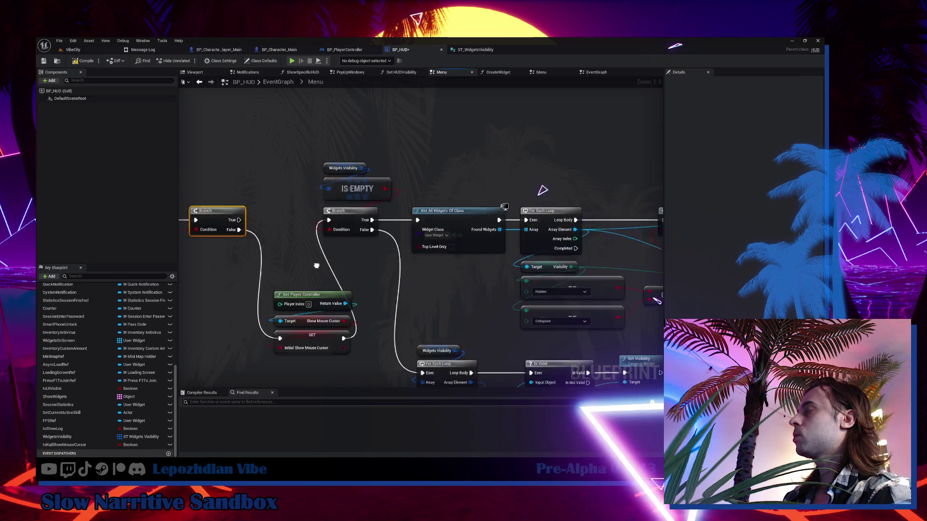
Step: Shift the Is Empty, Branch and most of the node network to the right
{"action": "scroll", "coordinate": [285, 157], "scroll_direction": "down", "scroll_amount": 2}
{"action": "left_click_drag", "start_coordinate": [286, 150], "coordinate": [312, 224]}
{"action": "scroll", "coordinate": [312, 224], "scroll_direction": "down", "scroll_amount": 1}
{"action": "left_click_drag", "start_coordinate": [332, 169], "coordinate": [486, 306]}
{"action": "scroll", "coordinate": [312, 226], "scroll_direction": "up", "scroll_amount": 1}
{"action": "left_click_drag", "start_coordinate": [309, 249], "coordinate": [409, 252]}
Step: Move the controller and setter nodes up beside the first Branch and realign the network
{"action": "left_click_drag", "start_coordinate": [244, 302], "coordinate": [318, 358]}
{"action": "left_click_drag", "start_coordinate": [281, 344], "coordinate": [281, 263]}
{"action": "scroll", "coordinate": [336, 253], "scroll_direction": "down", "scroll_amount": 2}
{"action": "mouse_move", "coordinate": [366, 196]}
{"action": "left_mouse_down"}
{"action": "mouse_move", "coordinate": [628, 350]}
{"action": "mouse_move", "coordinate": [615, 349]}
{"action": "left_mouse_up"}
{"action": "scroll", "coordinate": [352, 262], "scroll_direction": "up", "scroll_amount": 3}
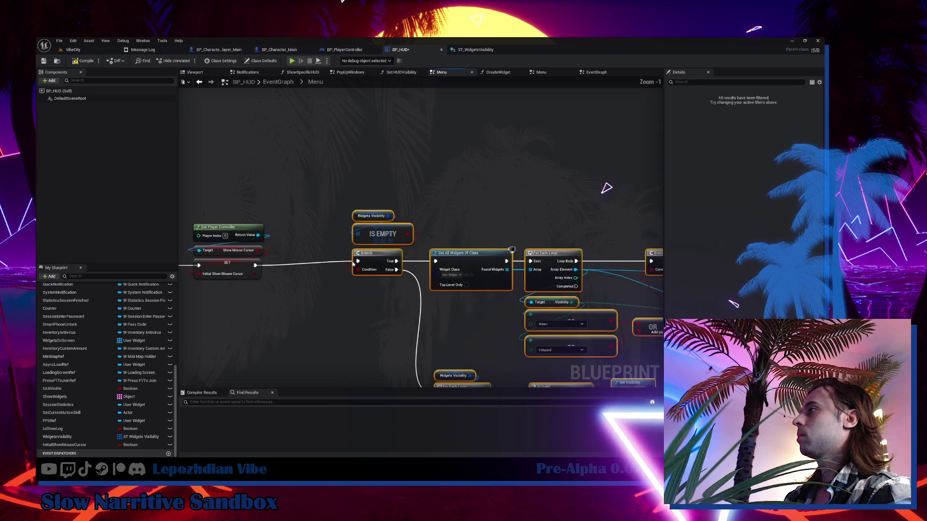
{"action": "left_click_drag", "start_coordinate": [370, 261], "coordinate": [334, 263]}
{"action": "scroll", "coordinate": [334, 263], "scroll_direction": "down", "scroll_amount": 2}
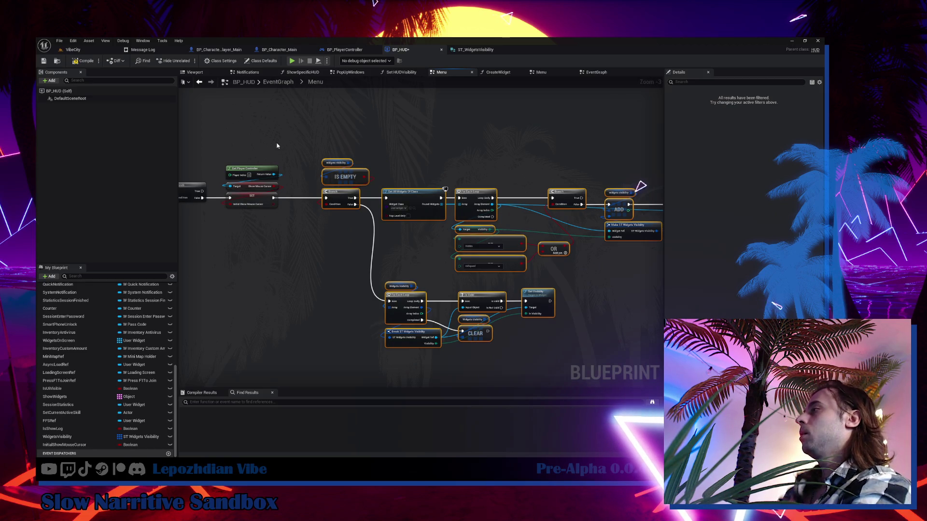
{"action": "mouse_move", "coordinate": [319, 279]}
{"action": "left_mouse_down"}
{"action": "mouse_move", "coordinate": [280, 258]}
{"action": "mouse_move", "coordinate": [175, 280]}
{"action": "mouse_move", "coordinate": [211, 254]}
{"action": "mouse_move", "coordinate": [286, 269]}
{"action": "mouse_move", "coordinate": [231, 277]}
{"action": "left_mouse_up"}
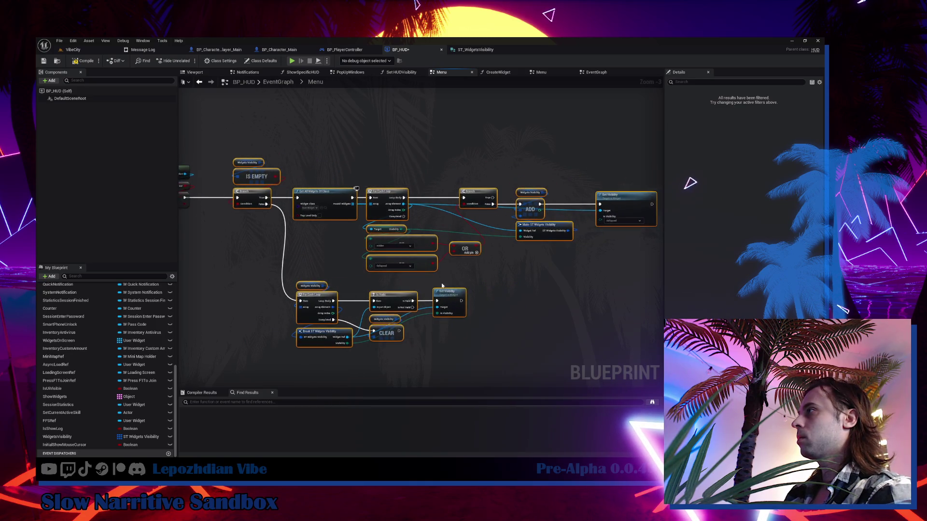
{"action": "right_click", "coordinate": [497, 276]}
{"action": "type", "text": "show mouse"}
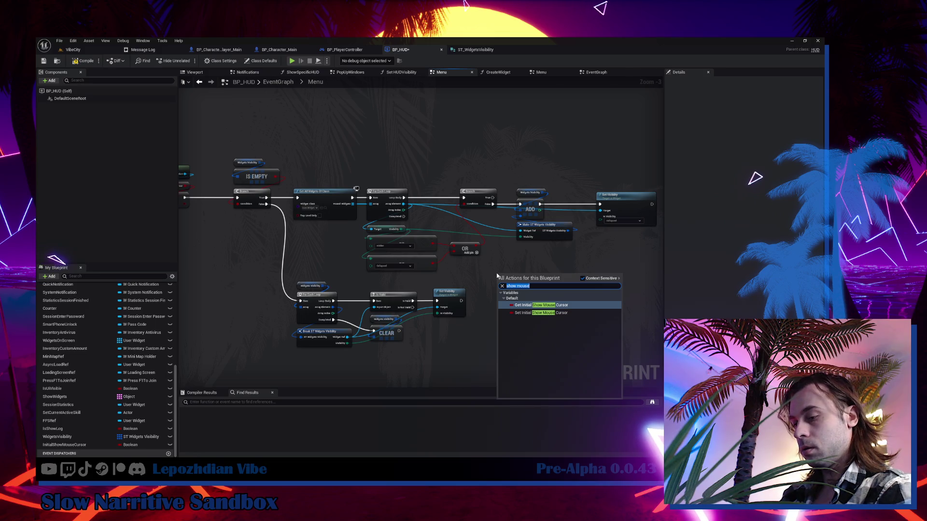
{"action": "type", "text": "disable mou"}
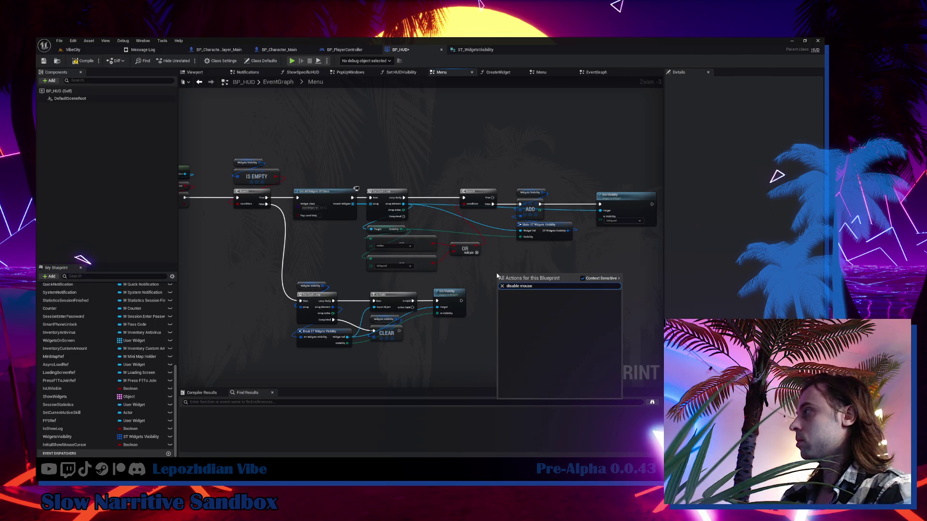
{"action": "key", "text": "ctrl+a"}
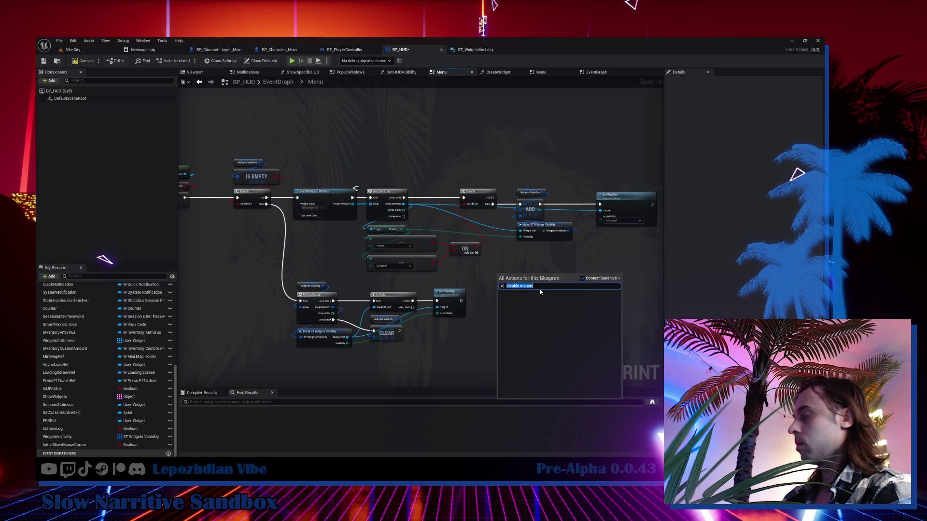
{"action": "type", "text": "mouse"}
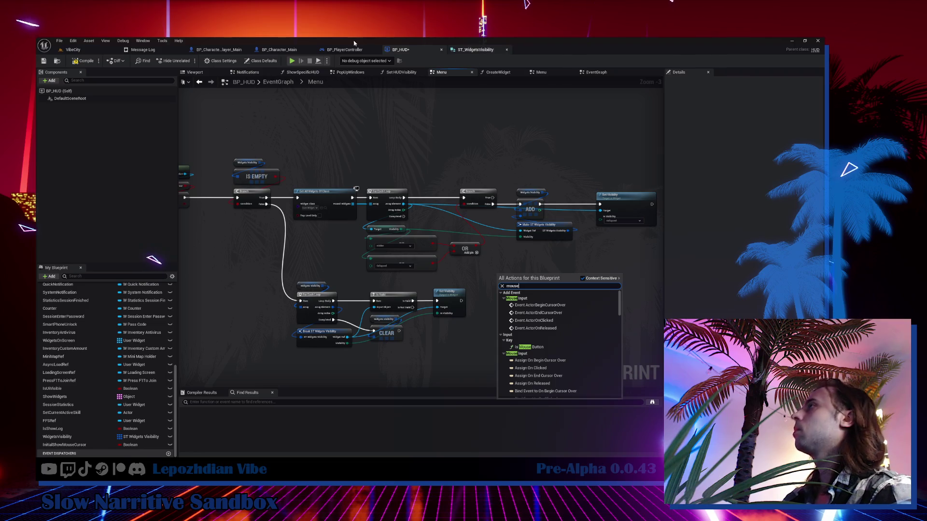
{"action": "key", "text": "Escape"}
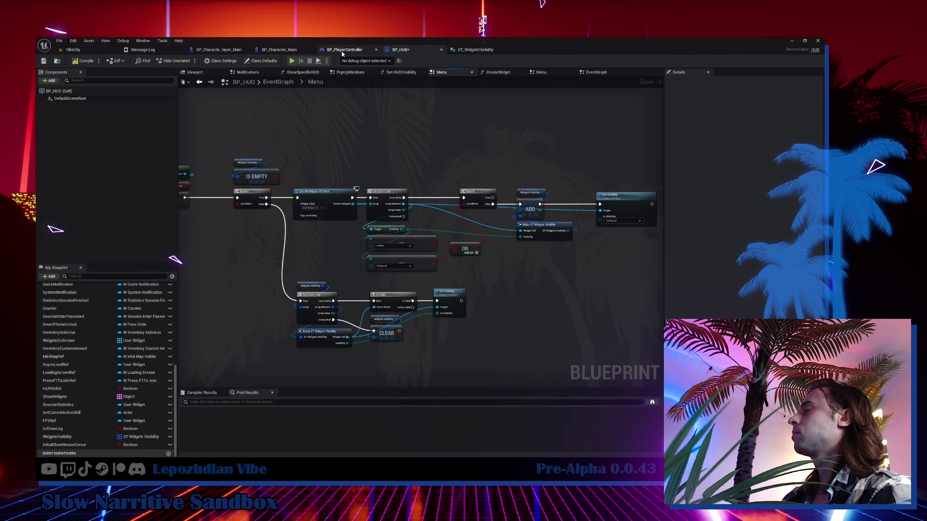
{"action": "left_click", "coordinate": [342, 54]}
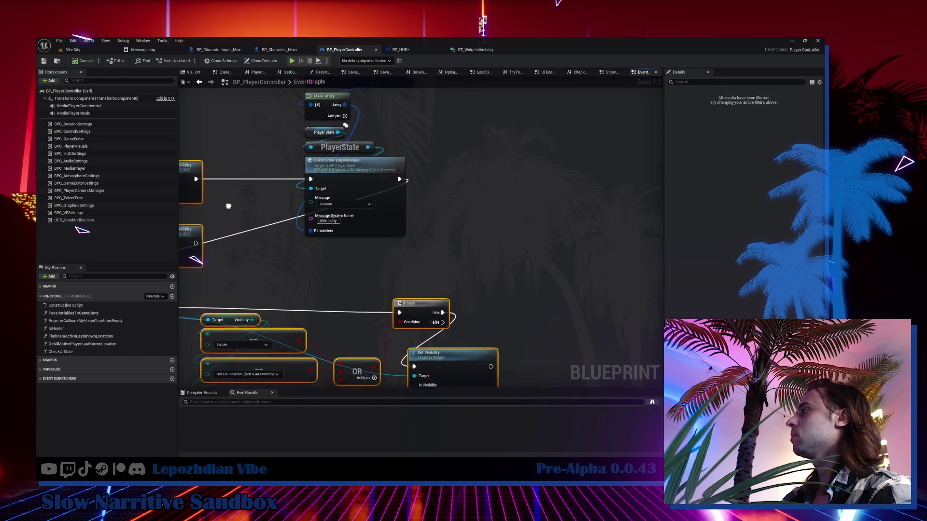
Step: Copy the Disable Cursor and Enable Cursor nodes from BP_PlayerController and paste them into BP_HUD
{"action": "scroll", "coordinate": [548, 231], "scroll_direction": "down", "scroll_amount": 3}
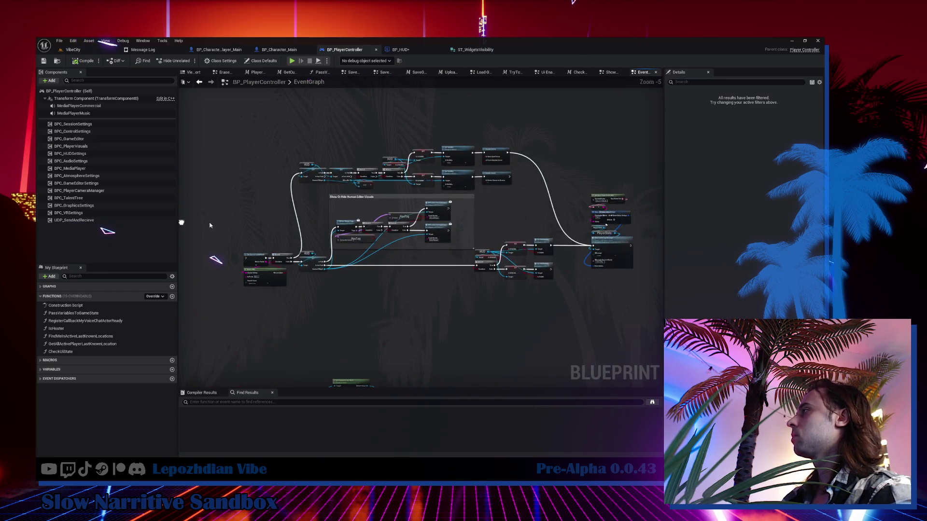
{"action": "left_click_drag", "start_coordinate": [439, 132], "coordinate": [498, 206]}
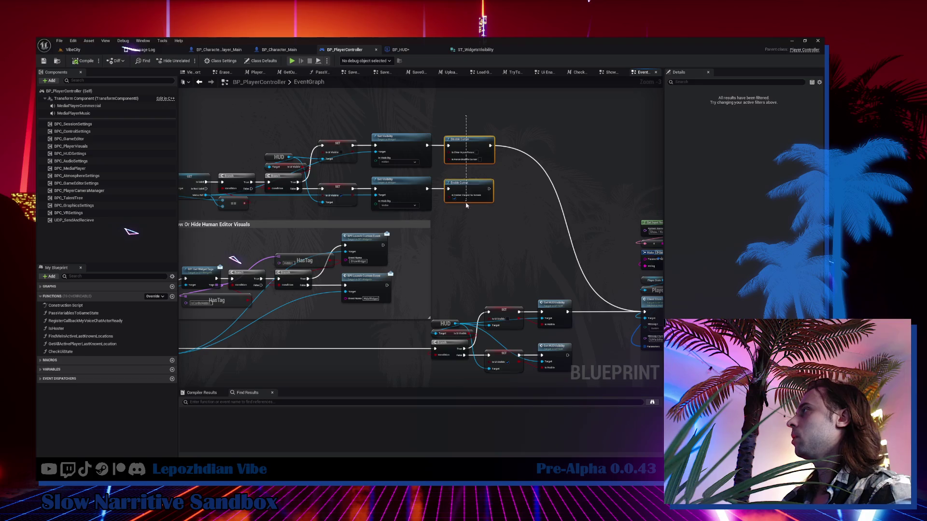
{"action": "left_click", "coordinate": [400, 50]}
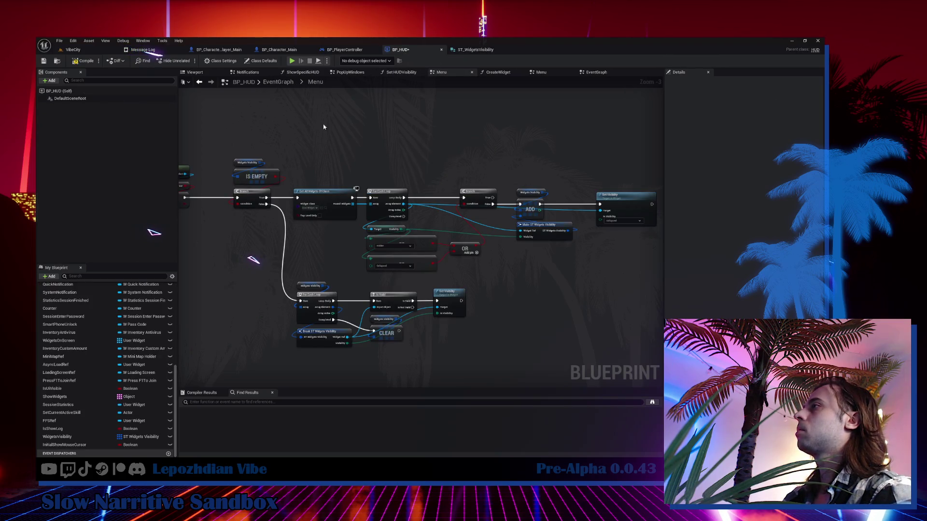
{"action": "left_click_drag", "start_coordinate": [302, 127], "coordinate": [241, 104]}
{"action": "key", "text": "ctrl+v"}
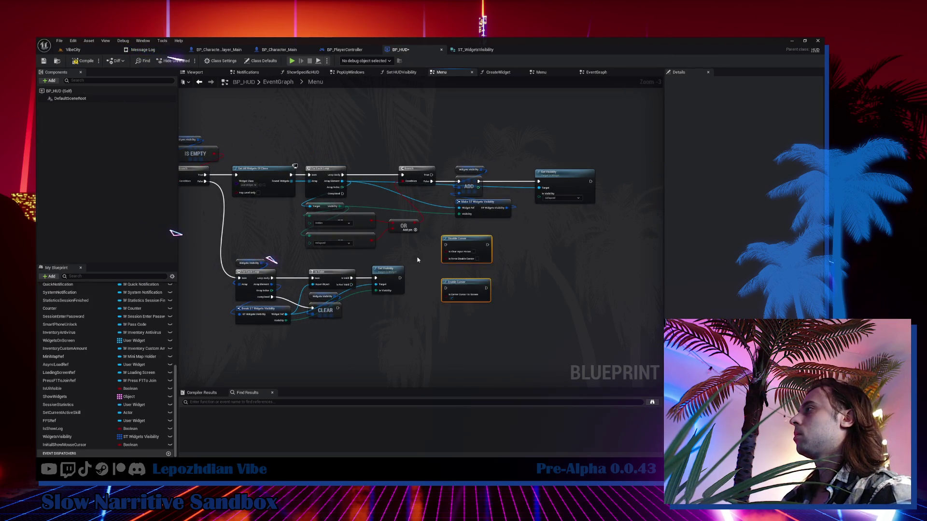
Step: Position the pasted cursor nodes and fire Disable Cursor from the loop's Completed output
{"action": "scroll", "coordinate": [417, 260], "scroll_direction": "up", "scroll_amount": 2}
{"action": "left_click", "coordinate": [417, 260]}
{"action": "left_click_drag", "start_coordinate": [433, 242], "coordinate": [482, 299]}
{"action": "left_click_drag", "start_coordinate": [468, 233], "coordinate": [495, 264]}
{"action": "left_click", "coordinate": [350, 196]}
{"action": "mouse_move", "coordinate": [323, 176]}
{"action": "left_mouse_down"}
{"action": "mouse_move", "coordinate": [480, 272]}
{"action": "mouse_move", "coordinate": [507, 266]}
{"action": "mouse_move", "coordinate": [499, 232]}
{"action": "mouse_move", "coordinate": [474, 248]}
{"action": "mouse_move", "coordinate": [498, 247]}
{"action": "left_mouse_up"}
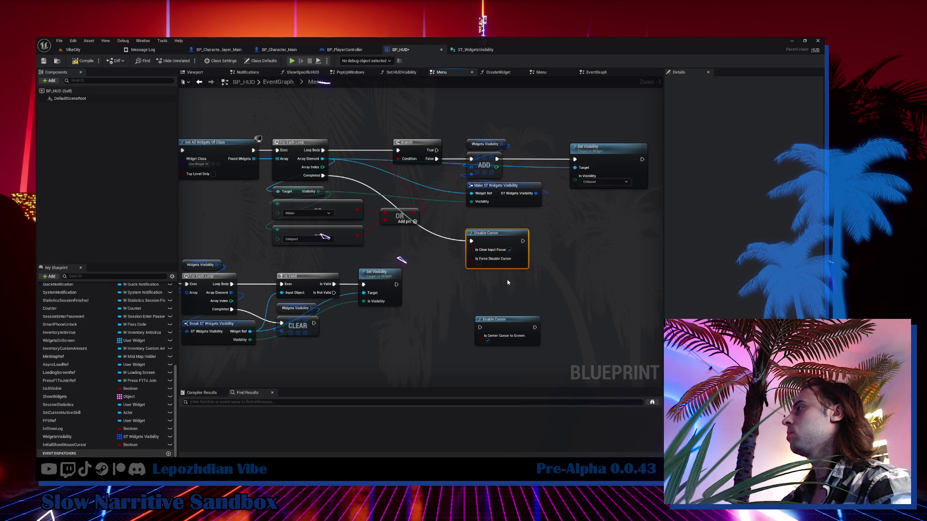
Step: Move Enable Cursor left and add an InitialShowMouseCursor getter driving a new Branch
{"action": "mouse_move", "coordinate": [501, 303]}
{"action": "left_mouse_down"}
{"action": "mouse_move", "coordinate": [631, 293]}
{"action": "mouse_move", "coordinate": [238, 212]}
{"action": "left_mouse_up"}
{"action": "left_click_drag", "start_coordinate": [311, 180], "coordinate": [401, 260]}
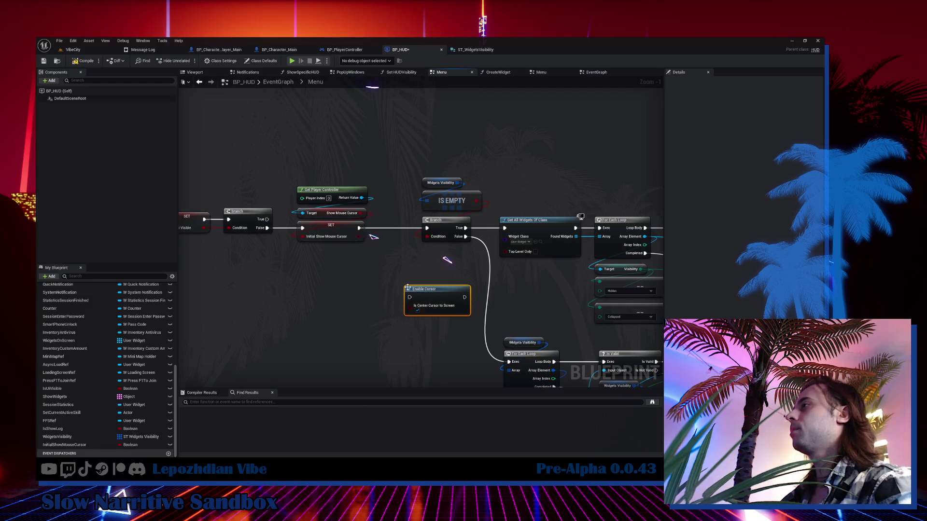
{"action": "mouse_move", "coordinate": [75, 445]}
{"action": "left_mouse_down"}
{"action": "mouse_move", "coordinate": [265, 163]}
{"action": "mouse_move", "coordinate": [246, 145]}
{"action": "left_mouse_up"}
{"action": "left_click", "coordinate": [284, 156]}
{"action": "mouse_move", "coordinate": [321, 109]}
{"action": "left_mouse_down"}
{"action": "mouse_move", "coordinate": [331, 179]}
{"action": "mouse_move", "coordinate": [313, 232]}
{"action": "mouse_move", "coordinate": [288, 227]}
{"action": "left_mouse_up"}
{"action": "left_click", "coordinate": [331, 179]}
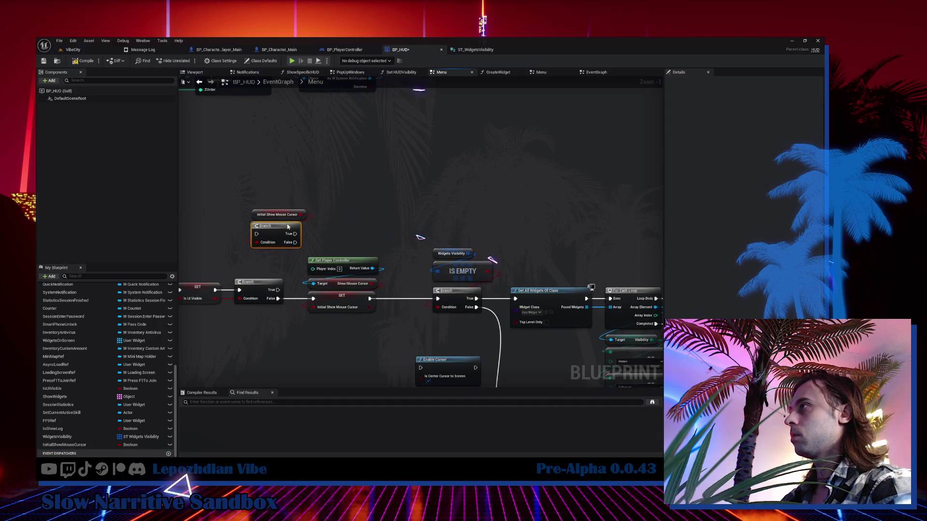
Step: Run the new Branch from the earlier True output, enable cursor centring, and route both paths to IS EMPTY
{"action": "mouse_move", "coordinate": [278, 289]}
{"action": "left_mouse_down"}
{"action": "mouse_move", "coordinate": [256, 234]}
{"action": "mouse_move", "coordinate": [326, 213]}
{"action": "mouse_move", "coordinate": [420, 368]}
{"action": "mouse_move", "coordinate": [400, 205]}
{"action": "mouse_move", "coordinate": [384, 207]}
{"action": "left_mouse_up"}
{"action": "left_click", "coordinate": [277, 214], "text": "ctrl"}
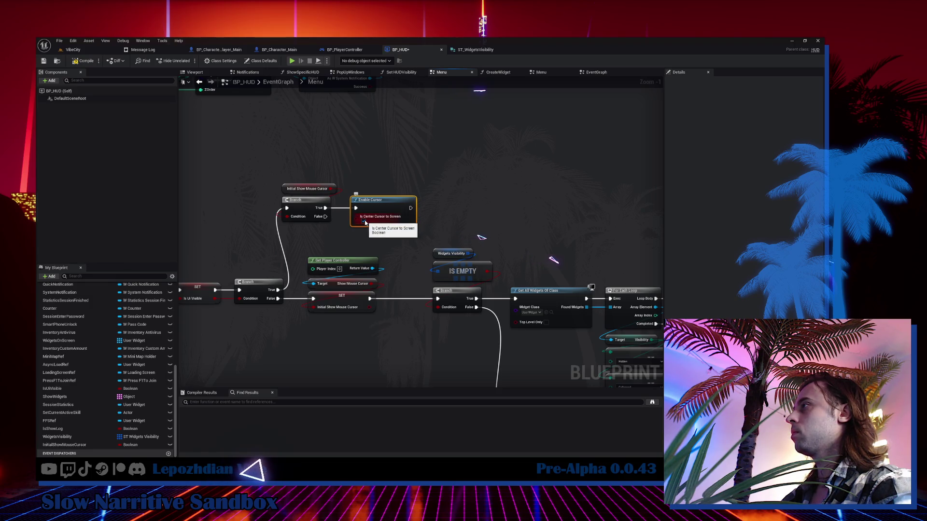
{"action": "left_click", "coordinate": [363, 222]}
{"action": "left_click_drag", "start_coordinate": [328, 217], "coordinate": [437, 298]}
{"action": "left_click_drag", "start_coordinate": [410, 208], "coordinate": [437, 298]}
Step: Reposition the Branch and Enable Cursor nodes and realign the main node group
{"action": "scroll", "coordinate": [338, 173], "scroll_direction": "down", "scroll_amount": 2}
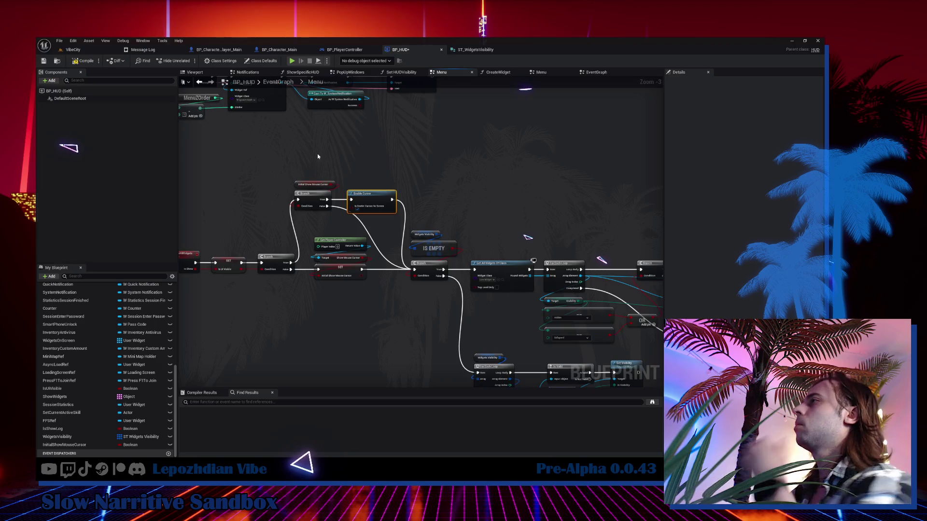
{"action": "mouse_move", "coordinate": [403, 205]}
{"action": "left_mouse_down"}
{"action": "mouse_move", "coordinate": [383, 199]}
{"action": "mouse_move", "coordinate": [393, 202]}
{"action": "left_mouse_up"}
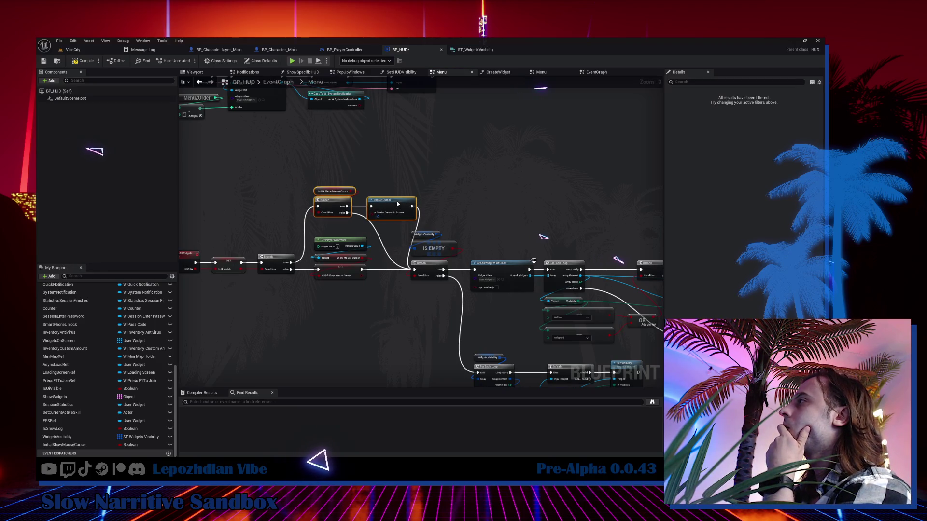
{"action": "scroll", "coordinate": [382, 170], "scroll_direction": "down", "scroll_amount": 3}
{"action": "left_click_drag", "start_coordinate": [264, 183], "coordinate": [451, 279]}
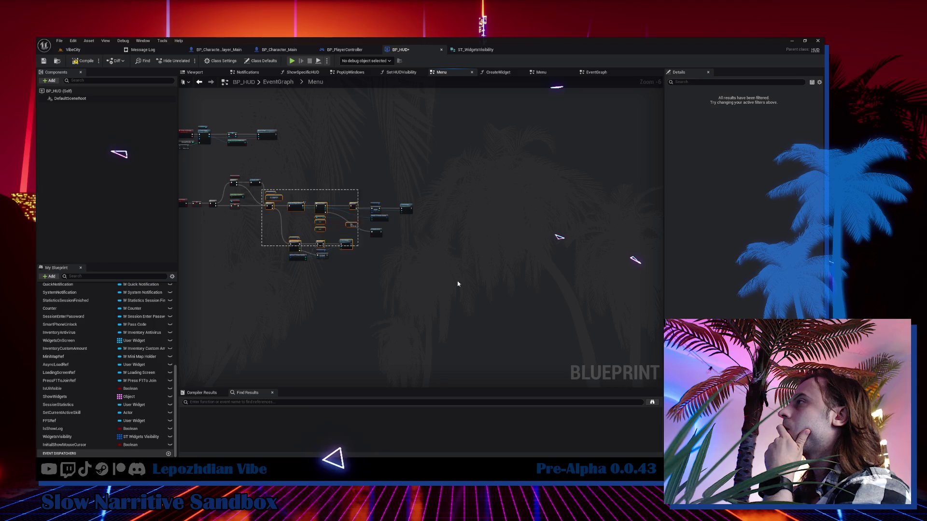
{"action": "scroll", "coordinate": [291, 191], "scroll_direction": "up", "scroll_amount": 7}
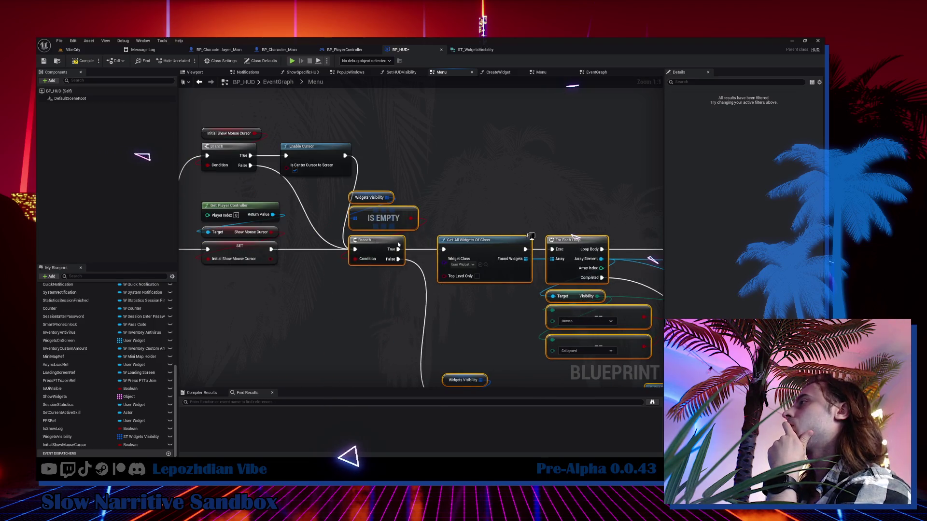
{"action": "mouse_move", "coordinate": [356, 238]}
{"action": "left_mouse_down"}
{"action": "mouse_move", "coordinate": [581, 236]}
{"action": "mouse_move", "coordinate": [563, 235]}
{"action": "left_mouse_up"}
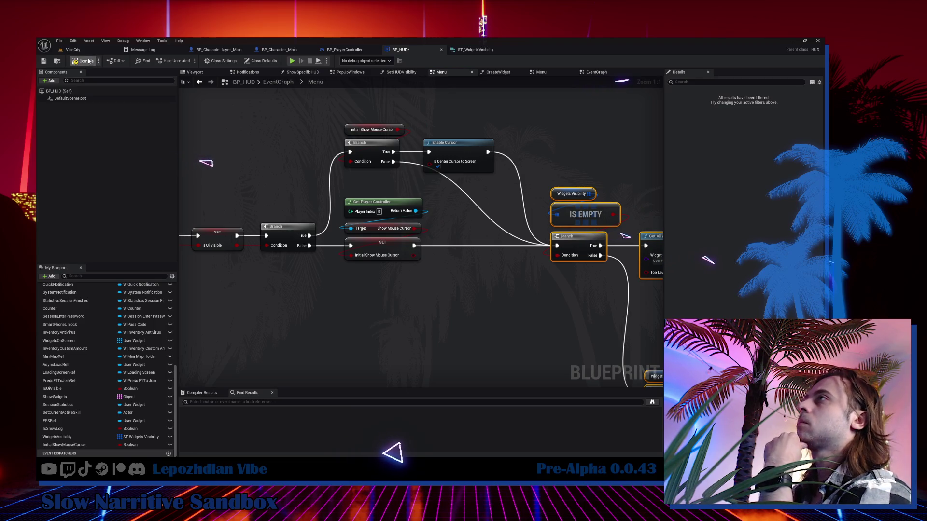
Step: Save BP_HUD, use File > Save All in the VibeCity level, and start a Play session
{"action": "left_click", "coordinate": [43, 62]}
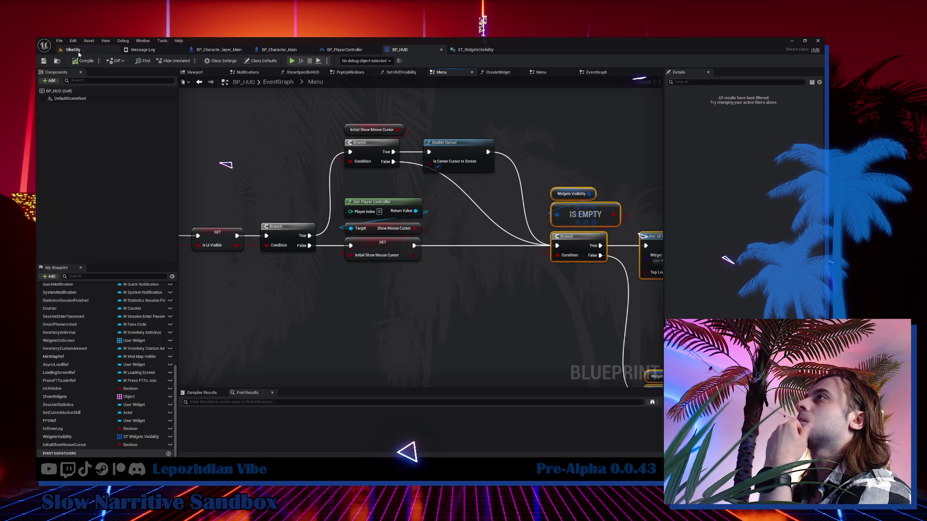
{"action": "left_click", "coordinate": [73, 50]}
{"action": "left_click", "coordinate": [60, 41]}
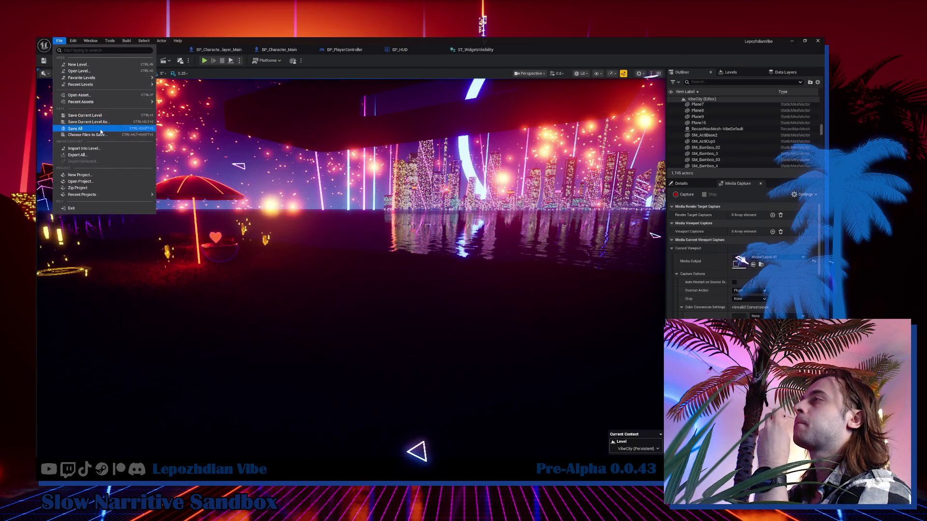
{"action": "left_click", "coordinate": [77, 128]}
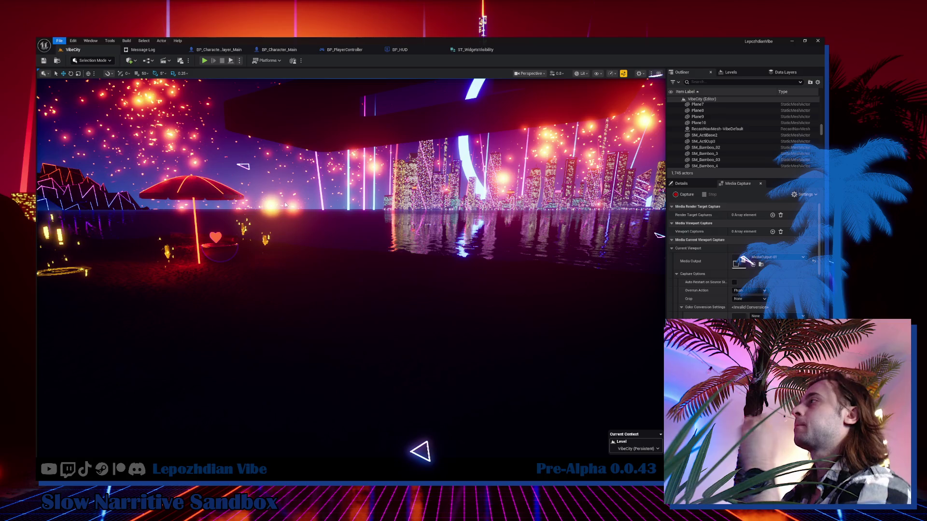
{"action": "left_click", "coordinate": [205, 60]}
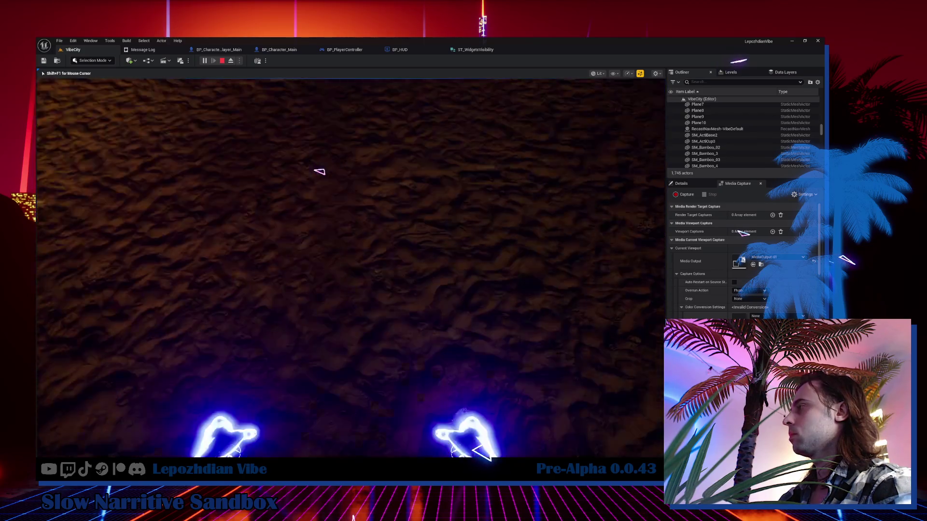
Step: Toggle the in-game menu overlay on and off several times with Tab
{"action": "key", "text": "Tab"}
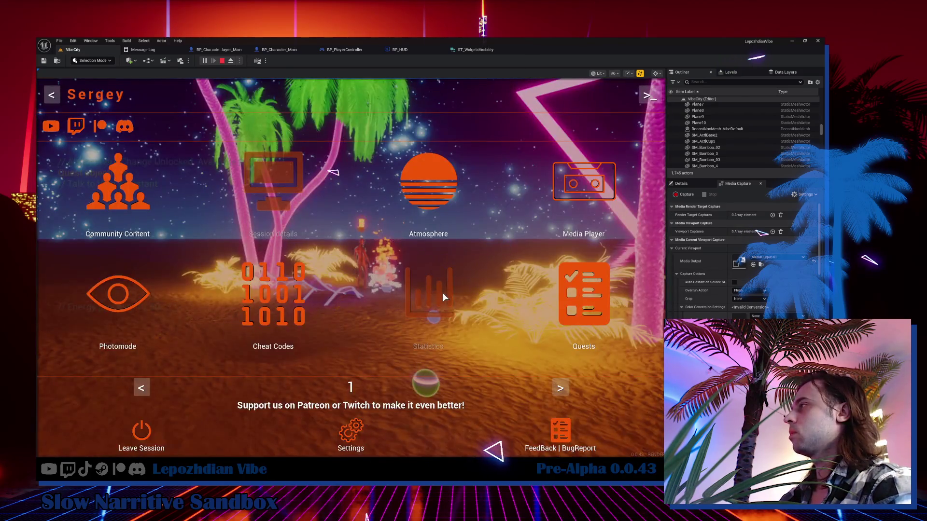
{"action": "key", "text": "Tab"}
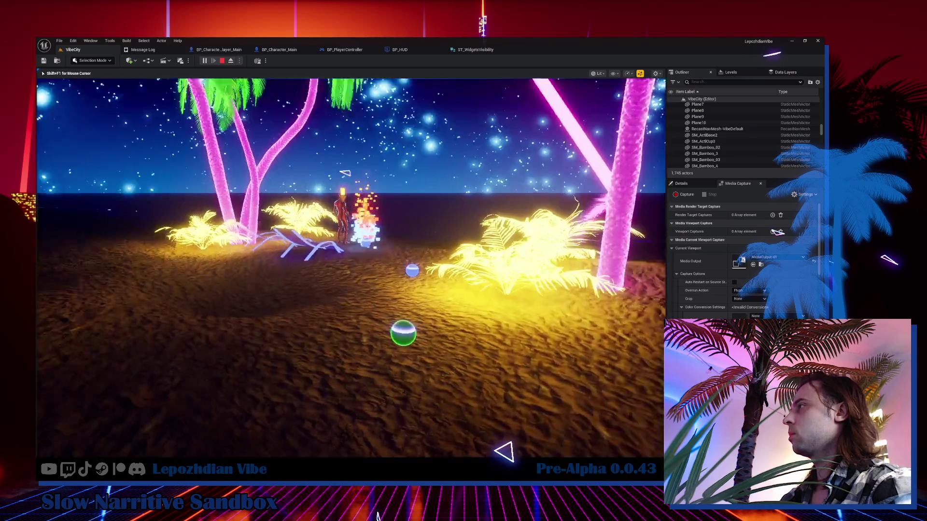
{"action": "key", "text": "Tab"}
{"action": "key", "text": "Tab"}
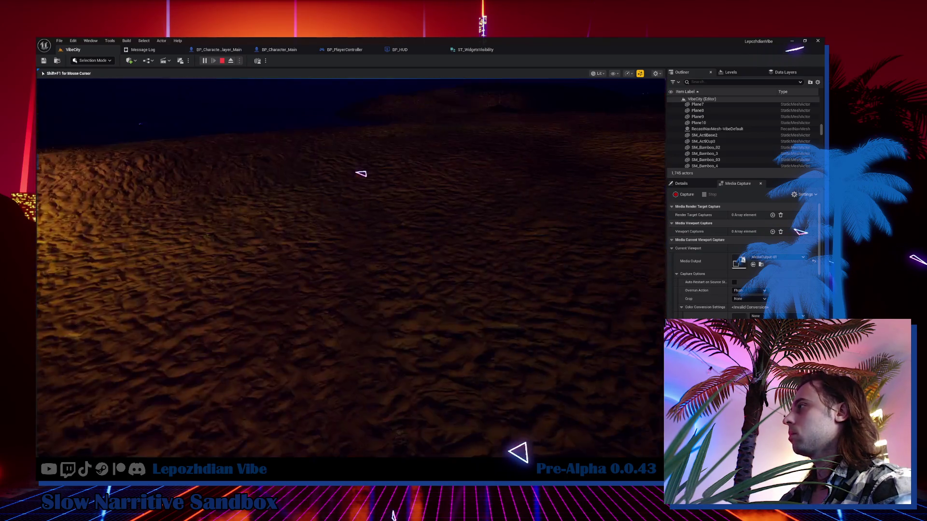
Step: Open the Atmosphere settings and hide and reshow them with Tab
{"action": "key", "text": "Tab"}
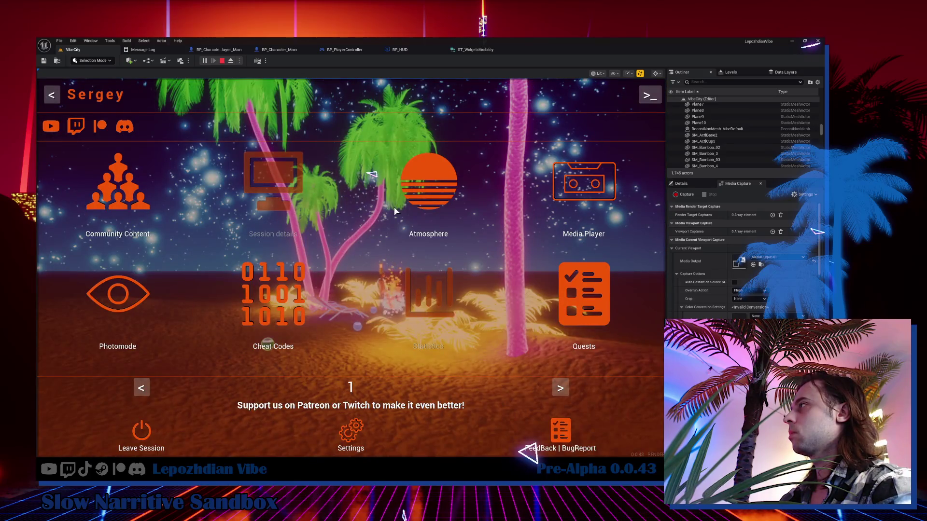
{"action": "left_click", "coordinate": [431, 189]}
{"action": "key", "text": "Tab"}
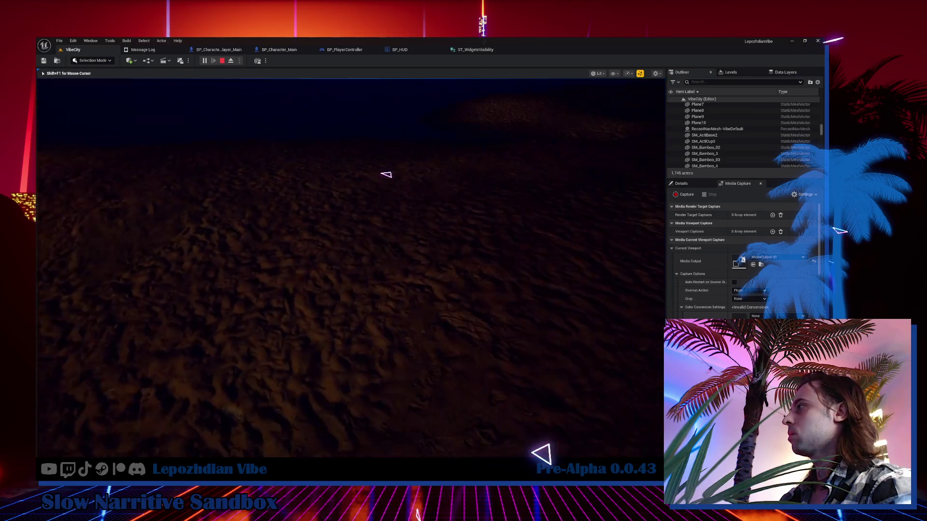
{"action": "key", "text": "Tab"}
{"action": "key", "text": "Tab"}
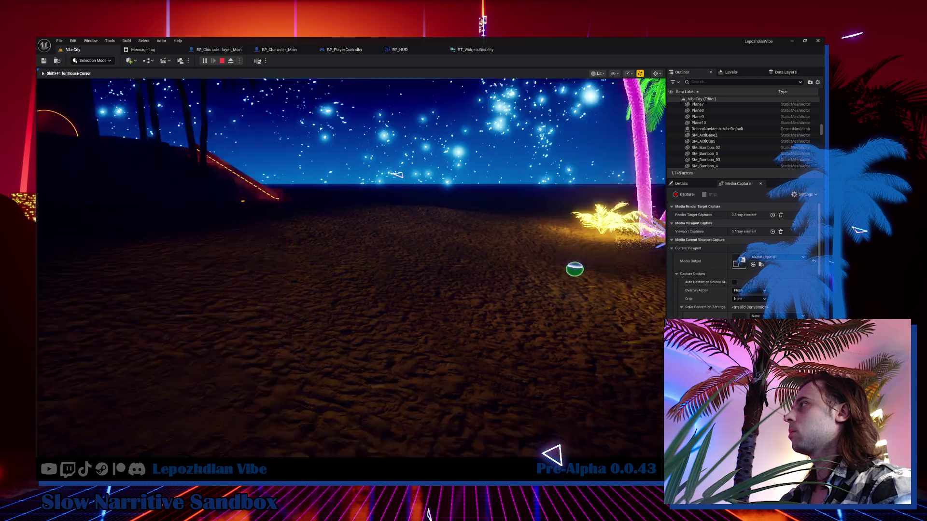
{"action": "key", "text": "Tab"}
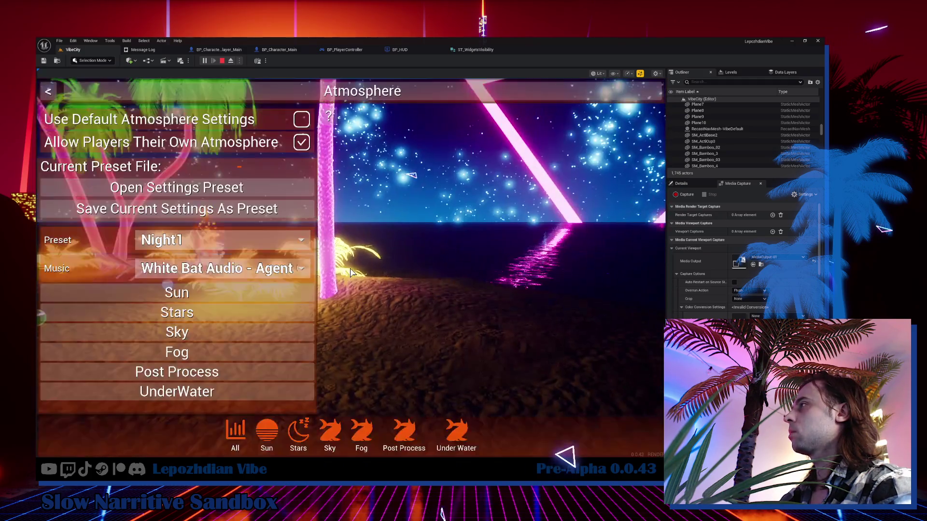
{"action": "key", "text": "Tab"}
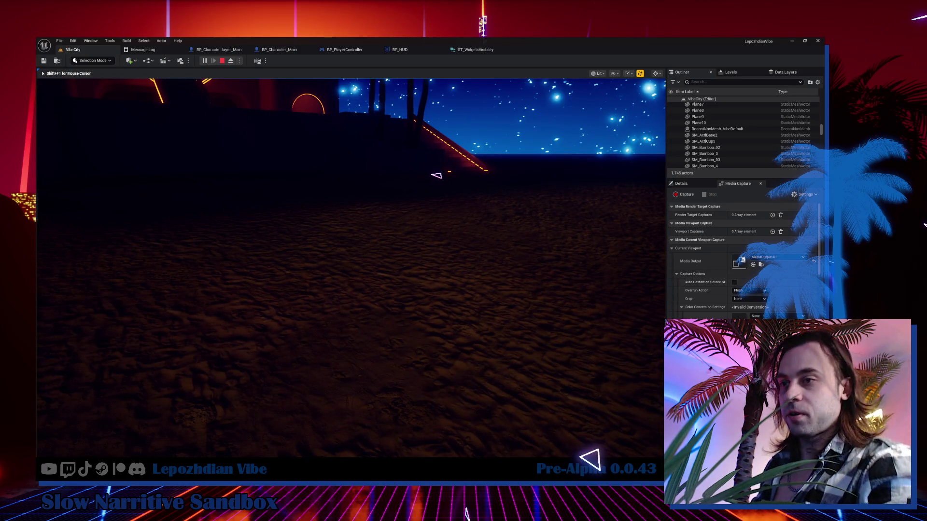
{"action": "key", "text": "Tab"}
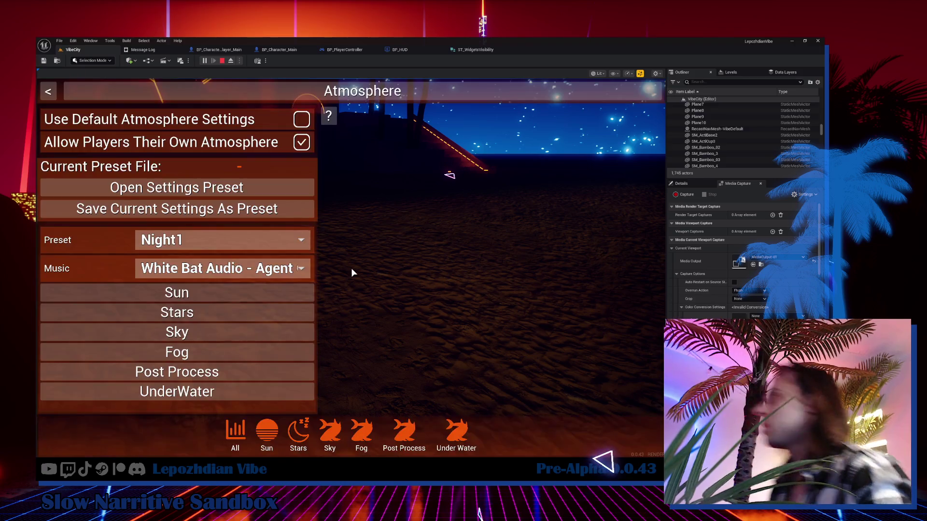
Step: Return to gameplay from the main menu, free the mouse and stop the play session
{"action": "key", "text": "Escape"}
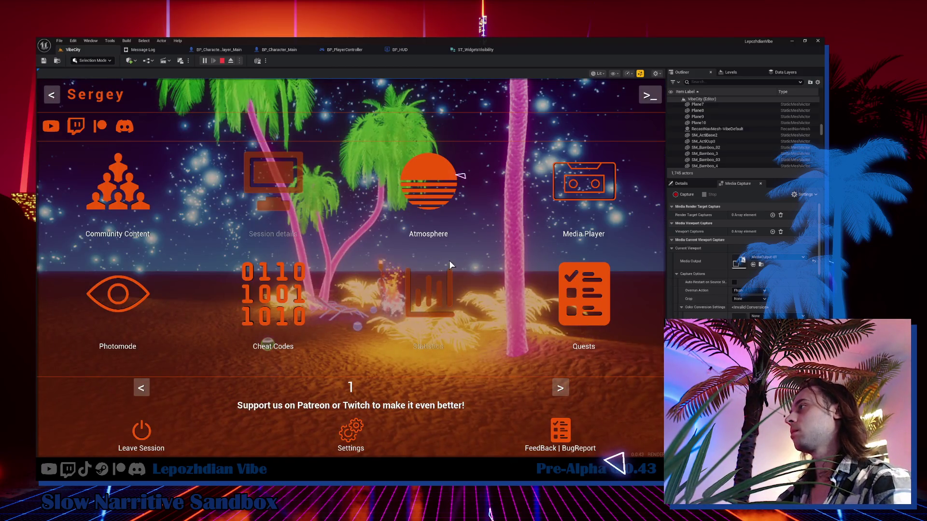
{"action": "key", "text": "Tab"}
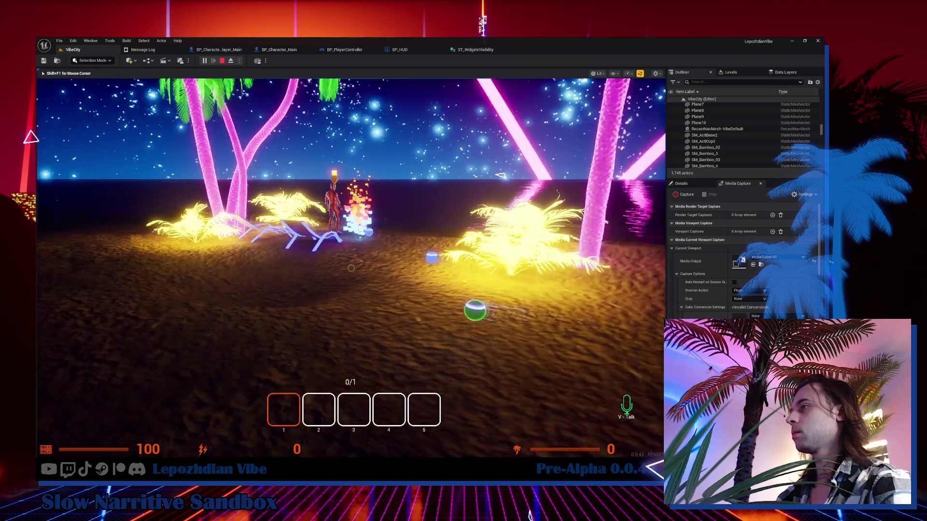
{"action": "key", "text": "shift+F1"}
{"action": "key", "text": "Escape"}
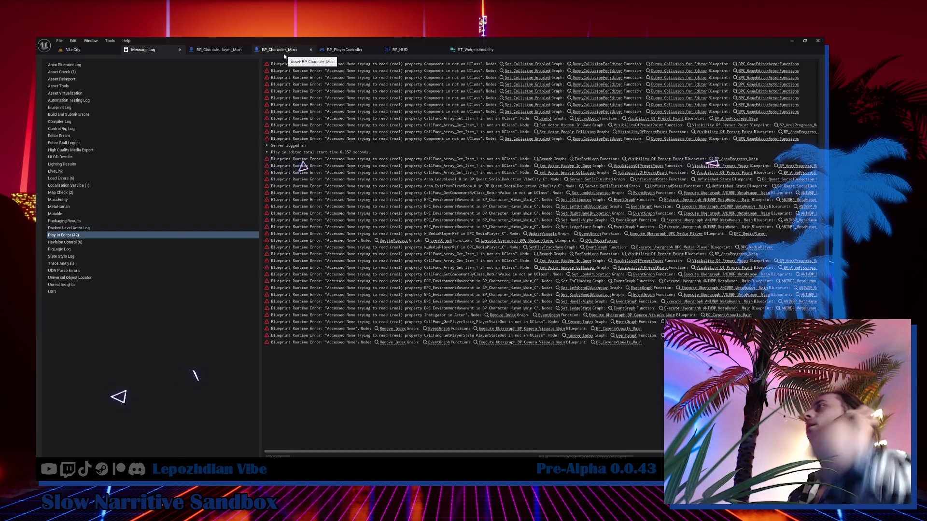
Step: Go from the 'Accessed None' runtime errors back to the BP_PlayerController event graph
{"action": "left_click", "coordinate": [354, 49]}
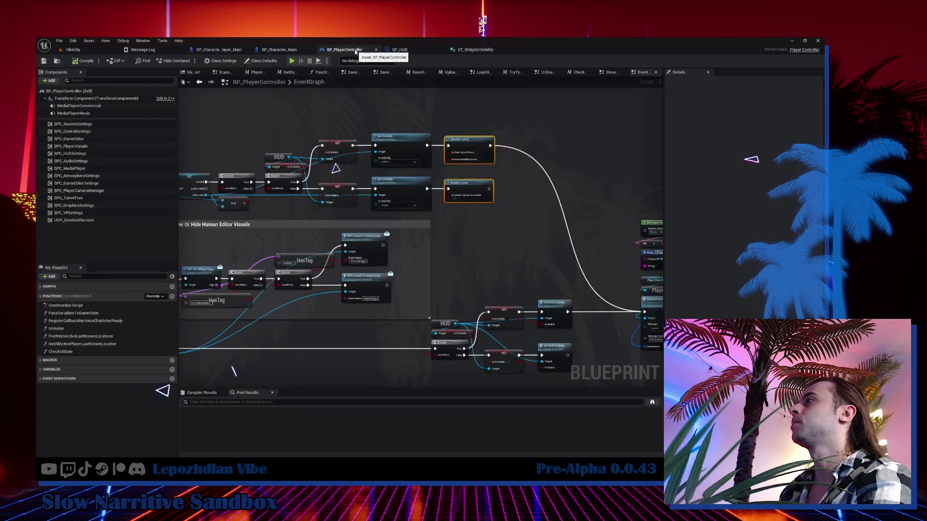
Step: Inspect BP_PlayerController's HUD and SET nodes, then return to the VibeCity level viewport
{"action": "scroll", "coordinate": [220, 177], "scroll_direction": "up", "scroll_amount": 2}
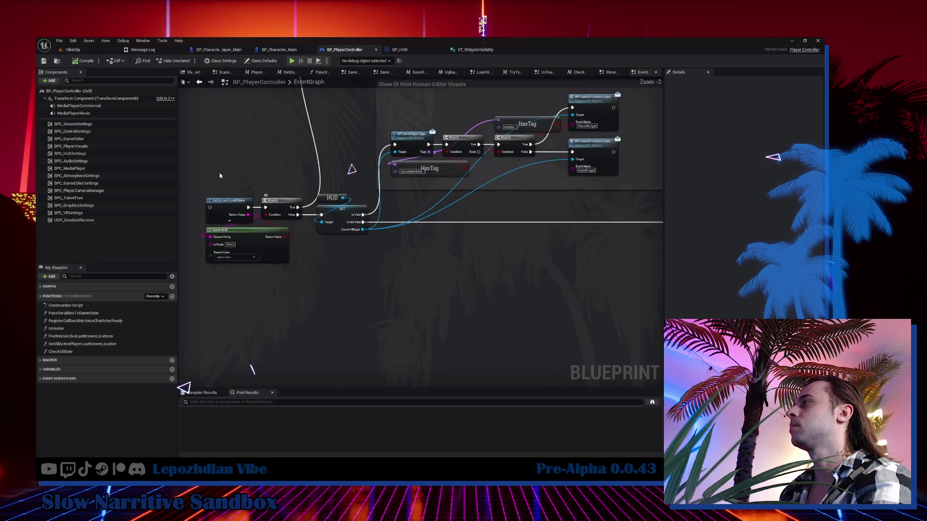
{"action": "left_click_drag", "start_coordinate": [214, 160], "coordinate": [145, 266]}
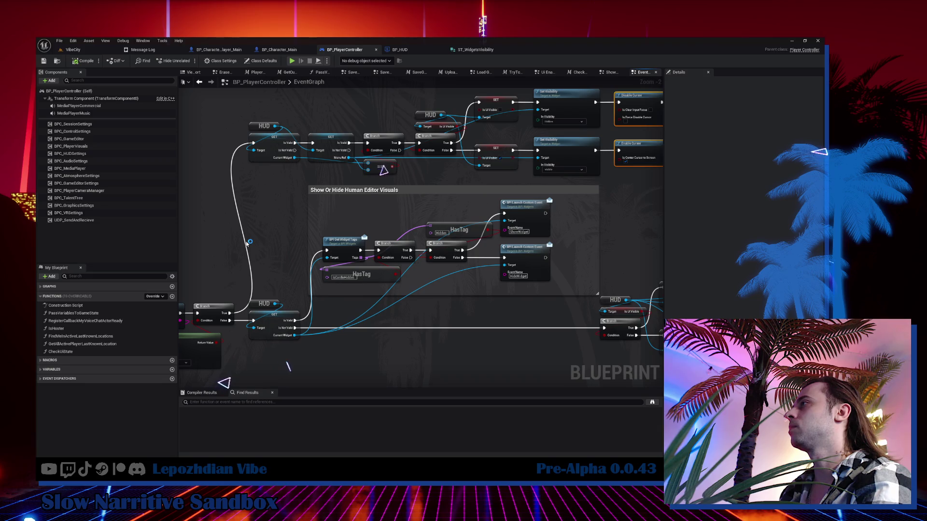
{"action": "scroll", "coordinate": [246, 243], "scroll_direction": "down", "scroll_amount": 2}
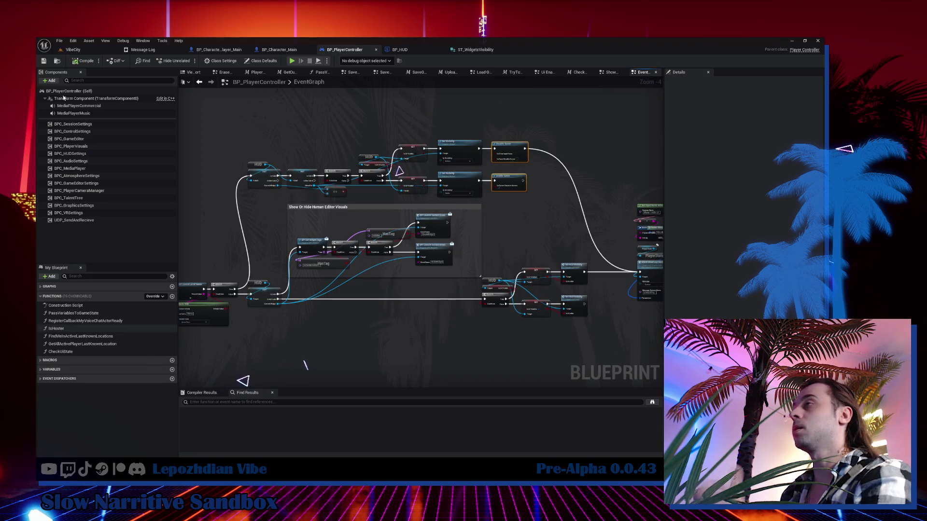
{"action": "left_click", "coordinate": [73, 50]}
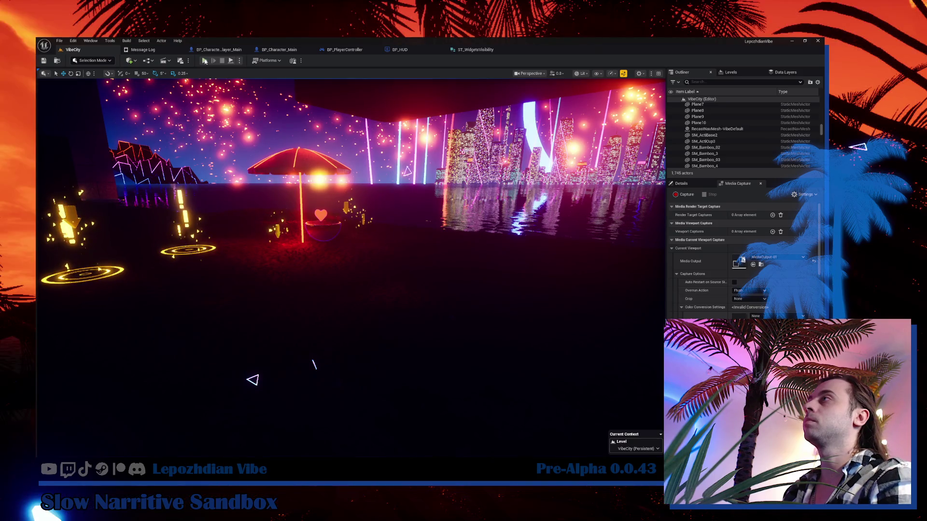
Step: Start a Play-in-Editor session and hide the Character Editor interface
{"action": "key", "text": "alt+p"}
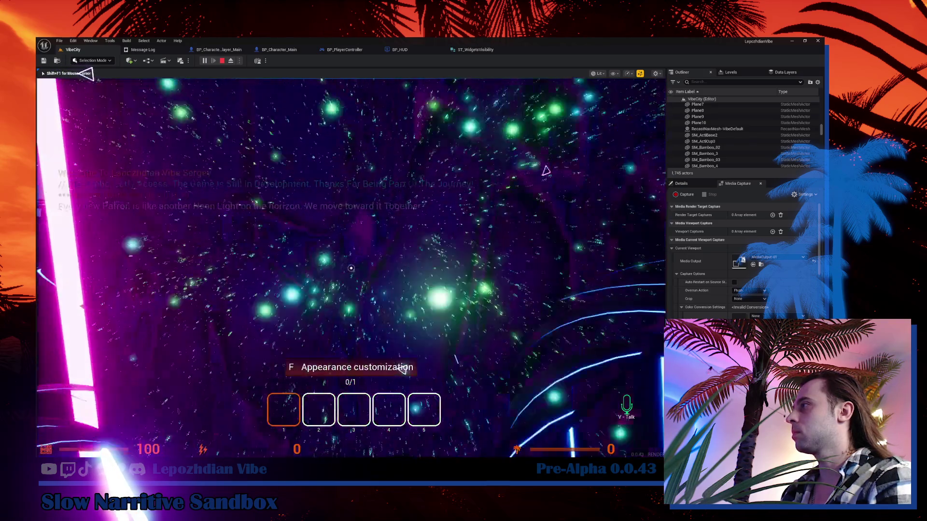
{"action": "key", "text": "Escape"}
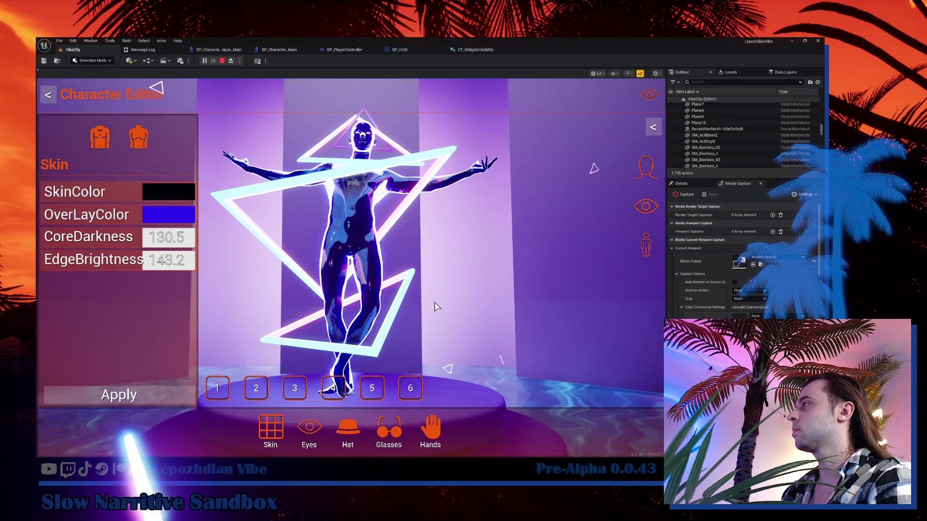
{"action": "left_click", "coordinate": [651, 97]}
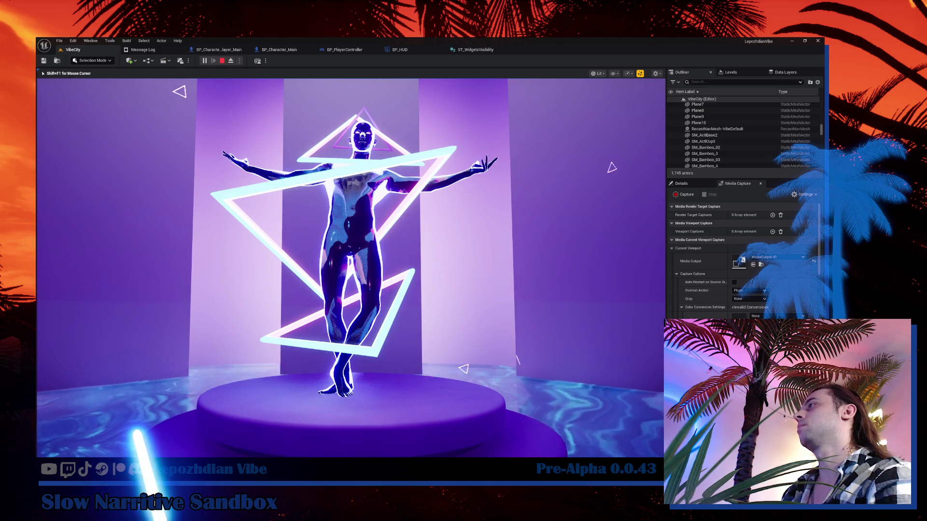
Step: Toggle the UI with Tab, close the Character Editor and walk toward the palm island
{"action": "key", "text": "Tab"}
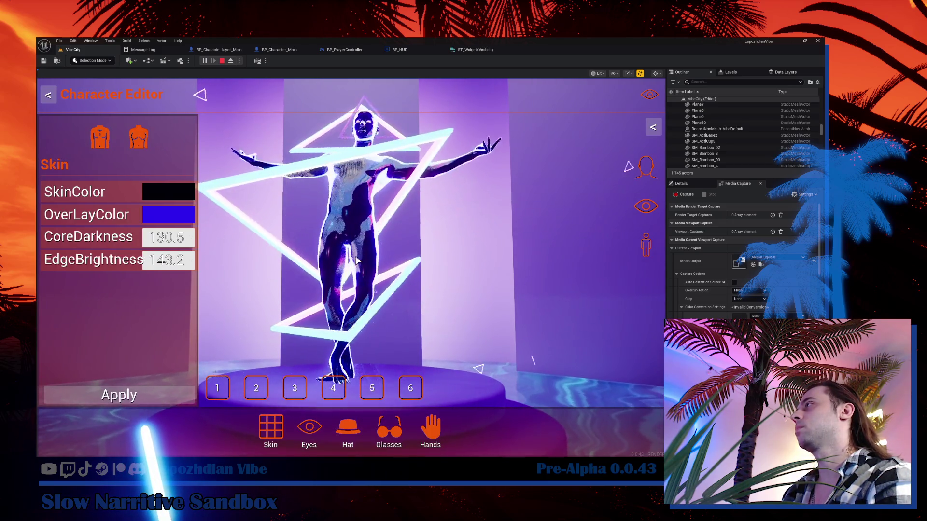
{"action": "key", "text": "Tab"}
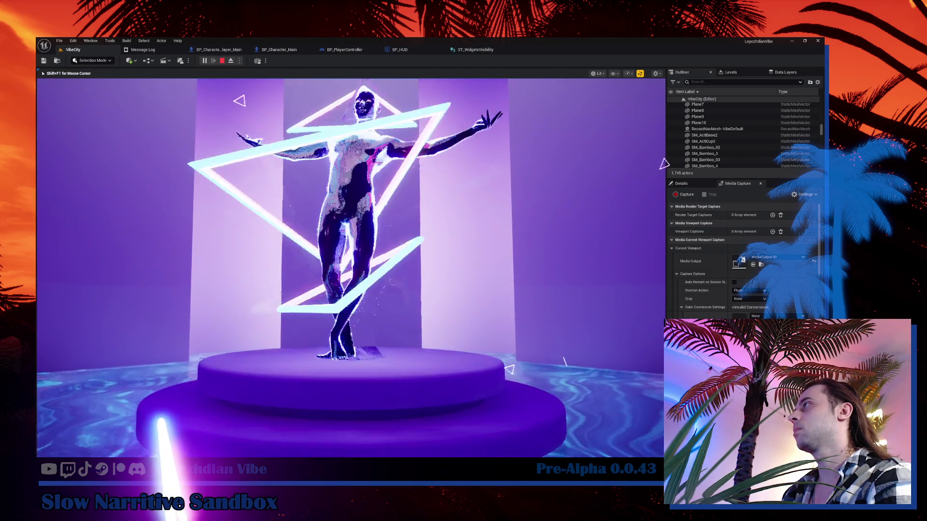
{"action": "key", "text": "Tab"}
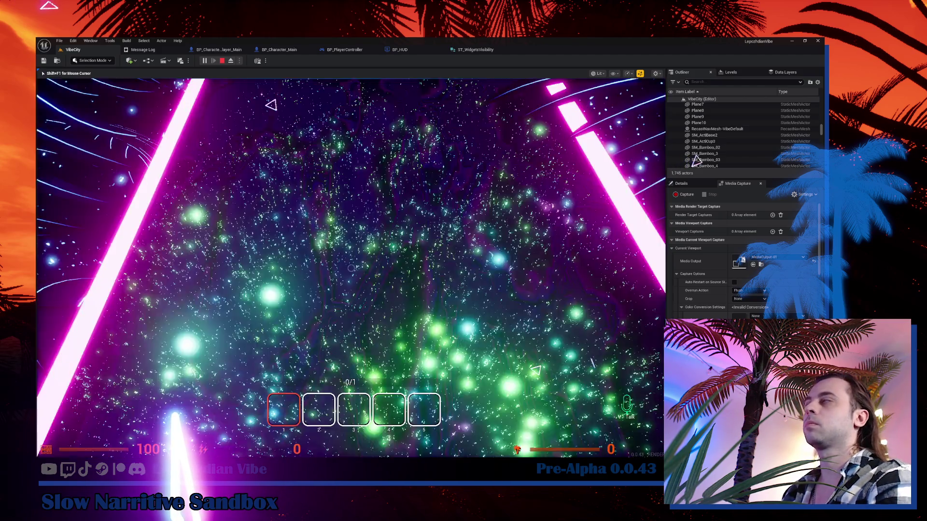
{"action": "key", "text": "Tab"}
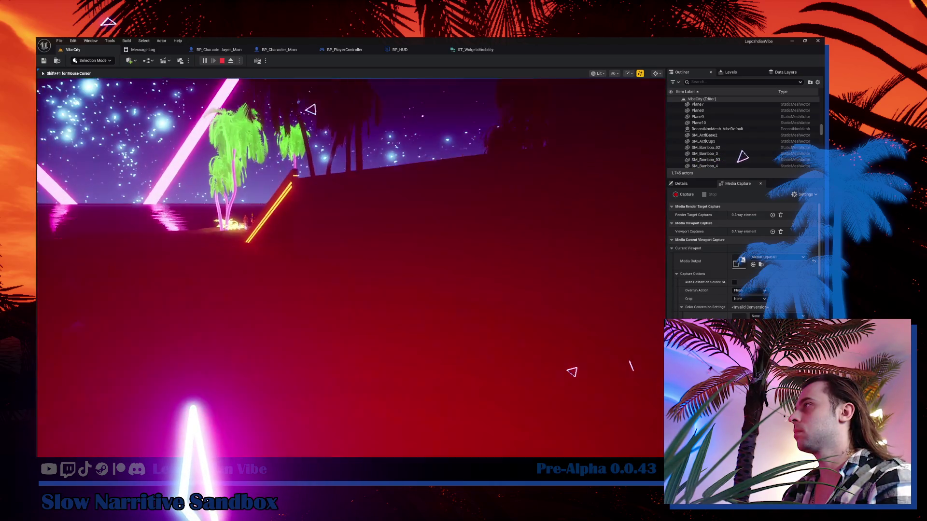
{"action": "key", "text": "w"}
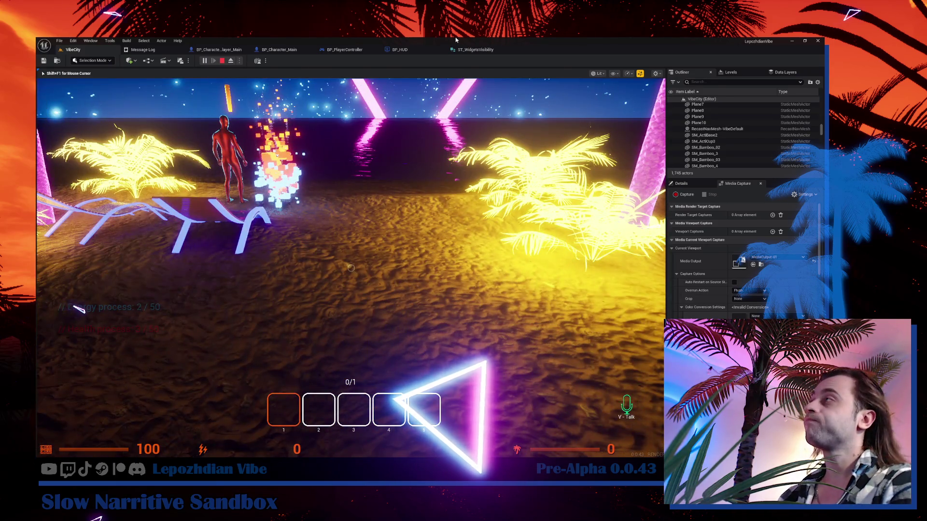
Step: Stop play and bring BP_PlayerController's right-hand node group into view
{"action": "key", "text": "Escape"}
{"action": "left_click", "coordinate": [340, 50]}
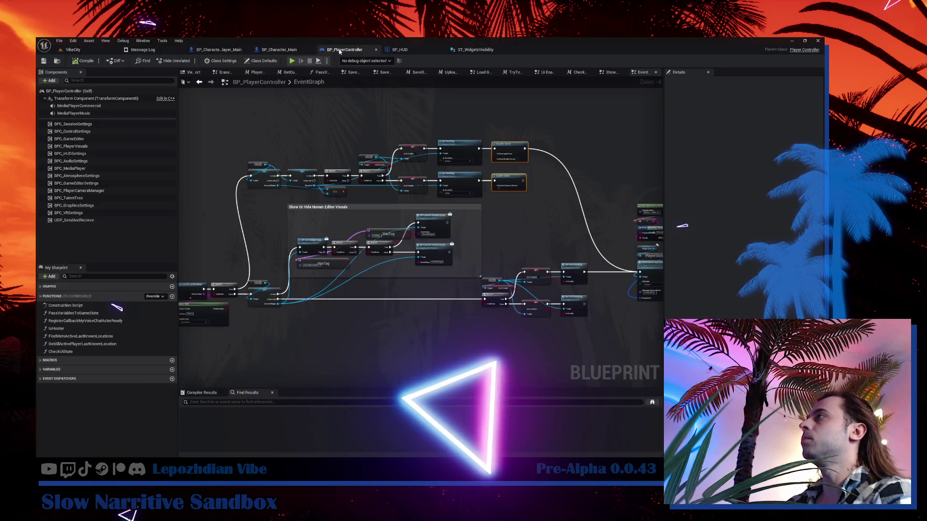
{"action": "left_click_drag", "start_coordinate": [529, 274], "coordinate": [361, 238]}
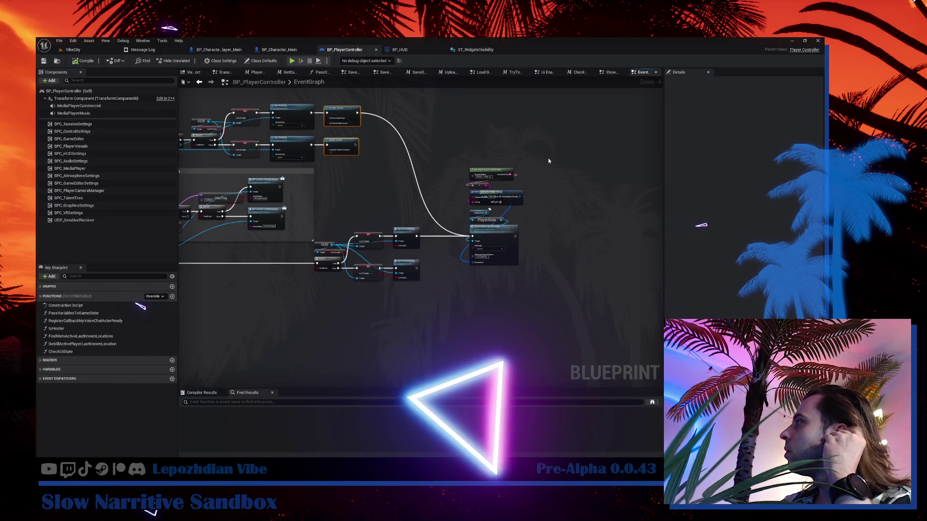
{"action": "scroll", "coordinate": [493, 179], "scroll_direction": "up", "scroll_amount": 3}
Step: Stack Get Input Name, Make ST Game Editor Strings and Make Array in a column above Player State
{"action": "mouse_move", "coordinate": [487, 133]}
{"action": "left_mouse_down"}
{"action": "mouse_move", "coordinate": [481, 198]}
{"action": "mouse_move", "coordinate": [465, 152]}
{"action": "left_mouse_up"}
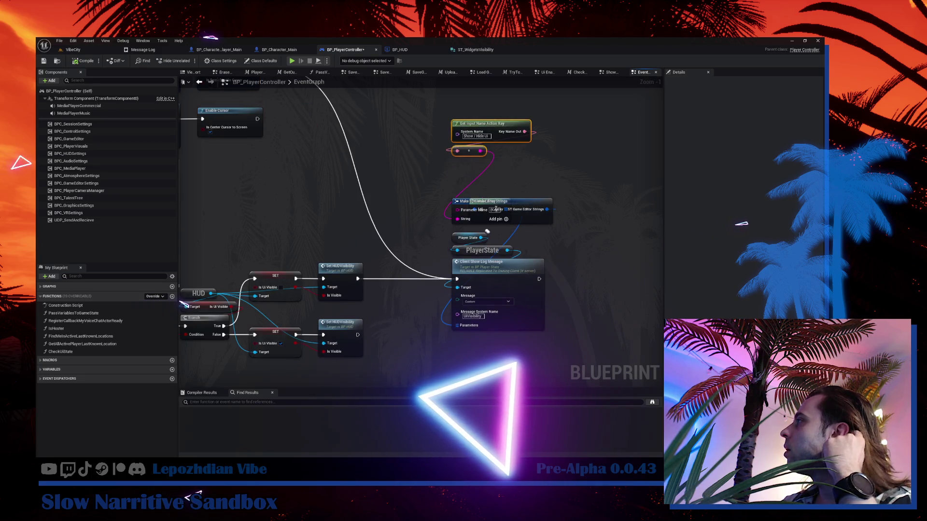
{"action": "mouse_move", "coordinate": [492, 198]}
{"action": "left_mouse_down"}
{"action": "mouse_move", "coordinate": [479, 168]}
{"action": "mouse_move", "coordinate": [557, 185]}
{"action": "mouse_move", "coordinate": [587, 224]}
{"action": "left_mouse_up"}
{"action": "left_click_drag", "start_coordinate": [517, 199], "coordinate": [630, 196]}
{"action": "left_click_drag", "start_coordinate": [588, 234], "coordinate": [476, 213]}
{"action": "left_click_drag", "start_coordinate": [475, 119], "coordinate": [468, 162]}
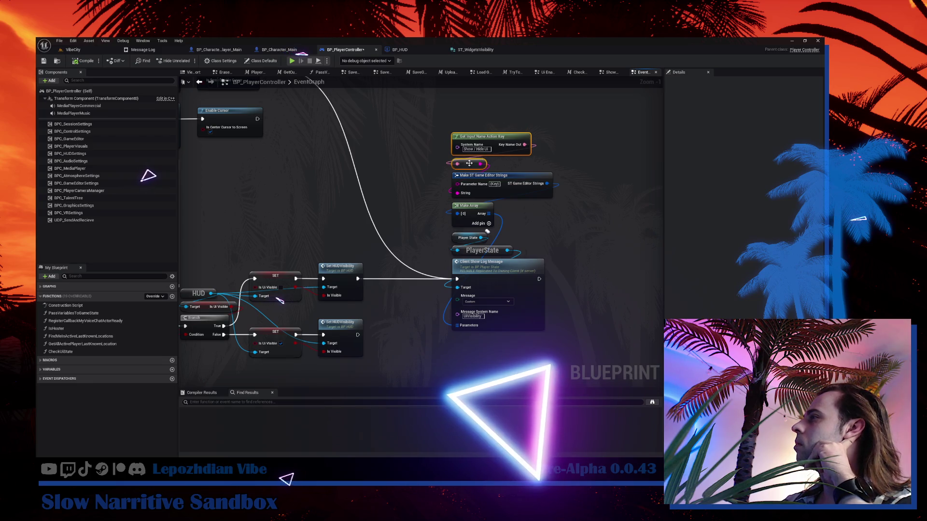
{"action": "scroll", "coordinate": [372, 192], "scroll_direction": "down", "scroll_amount": 2}
{"action": "mouse_move", "coordinate": [372, 193]}
{"action": "left_mouse_down"}
{"action": "mouse_move", "coordinate": [470, 207]}
{"action": "mouse_move", "coordinate": [502, 236]}
{"action": "mouse_move", "coordinate": [646, 246]}
{"action": "mouse_move", "coordinate": [726, 231]}
{"action": "left_mouse_up"}
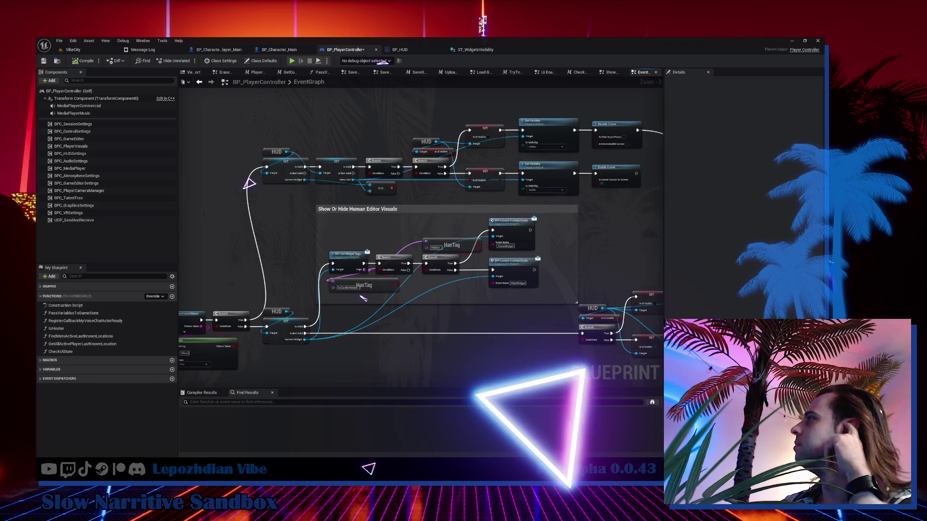
Step: Enable Is Clear Input Focus on BP_HUD's Disable Cursor node
{"action": "left_click", "coordinate": [408, 49]}
{"action": "left_click_drag", "start_coordinate": [496, 243], "coordinate": [553, 233]}
{"action": "left_click", "coordinate": [516, 225]}
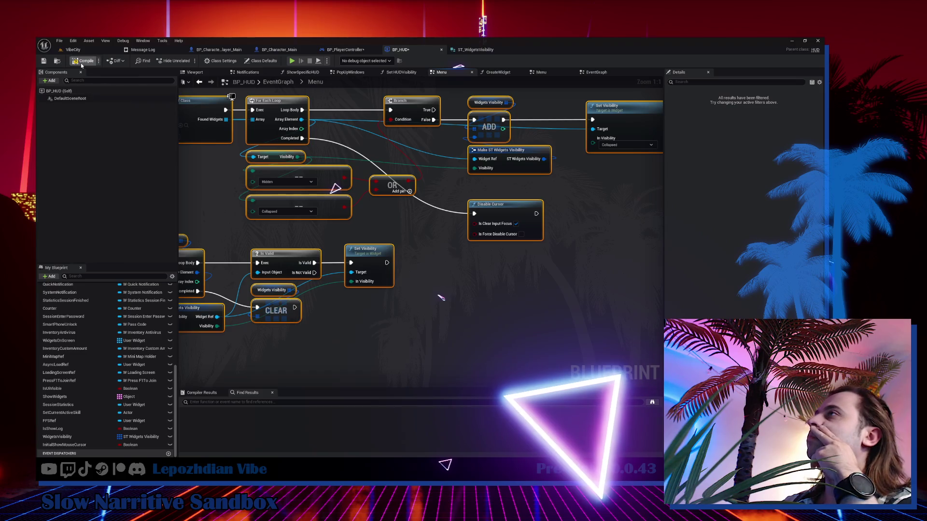
Step: Copy BP_PlayerController's log-message nodes into BP_HUD's Menu graph
{"action": "left_click", "coordinate": [353, 50]}
{"action": "scroll", "coordinate": [270, 212], "scroll_direction": "down", "scroll_amount": 4}
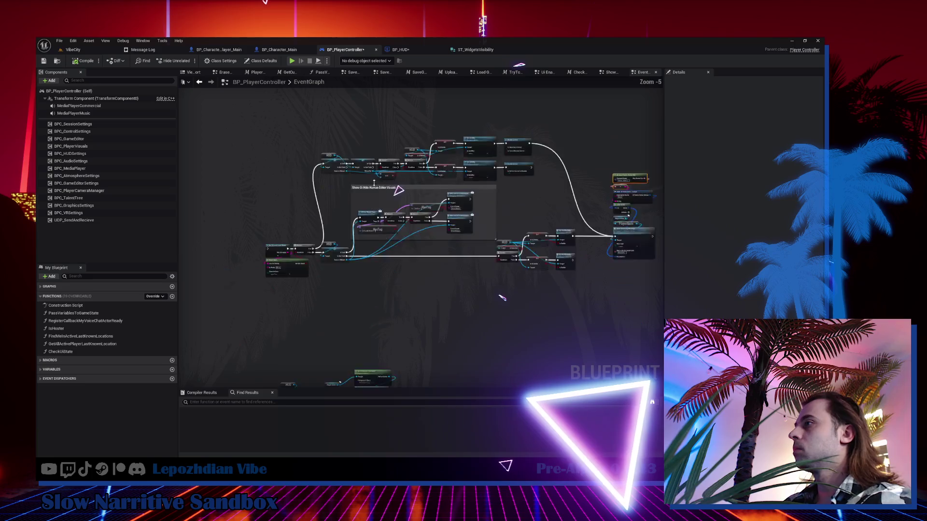
{"action": "scroll", "coordinate": [483, 187], "scroll_direction": "up", "scroll_amount": 2}
{"action": "left_click_drag", "start_coordinate": [550, 128], "coordinate": [618, 300]}
{"action": "key", "text": "Home"}
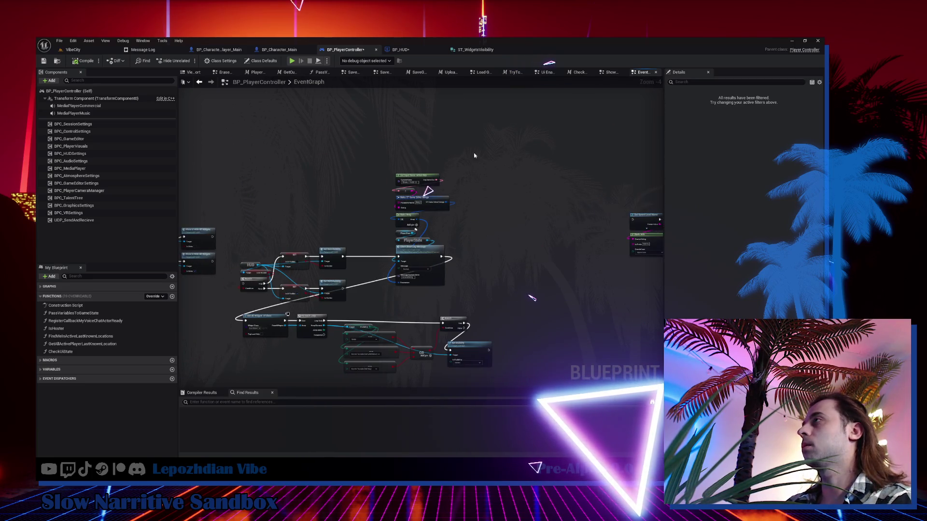
{"action": "left_click", "coordinate": [402, 51]}
{"action": "scroll", "coordinate": [396, 245], "scroll_direction": "down", "scroll_amount": 6}
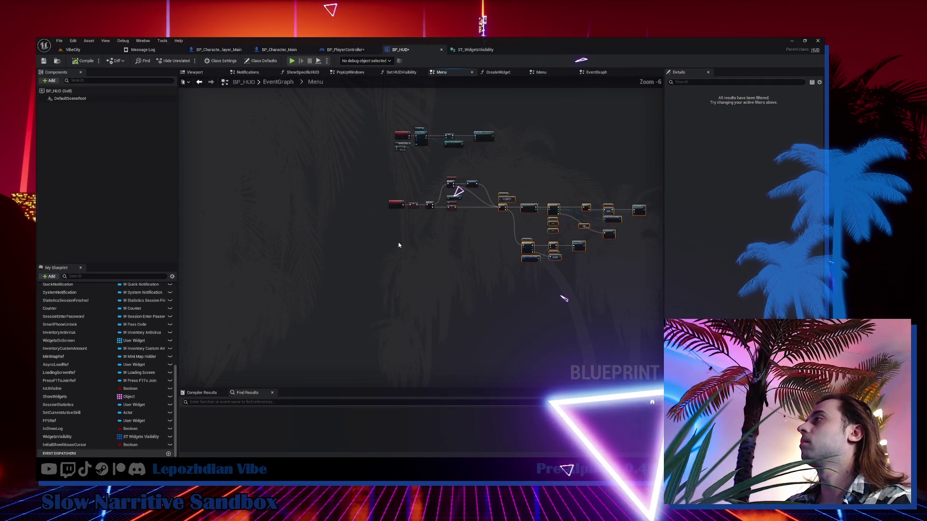
{"action": "key", "text": "ctrl+v"}
{"action": "scroll", "coordinate": [411, 251], "scroll_direction": "up", "scroll_amount": 2}
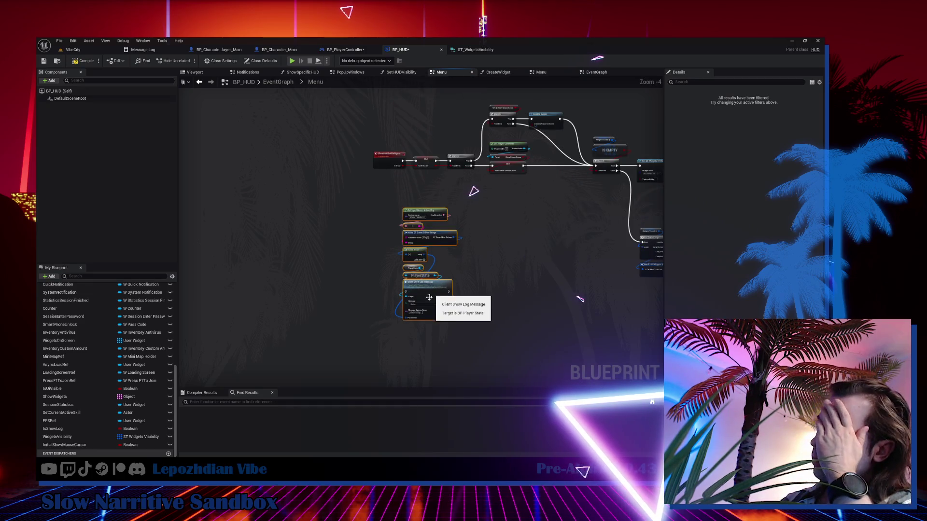
{"action": "left_click_drag", "start_coordinate": [429, 298], "coordinate": [421, 276]}
Step: Delete the old upper and middle node groups from BP_PlayerController
{"action": "left_click", "coordinate": [343, 50]}
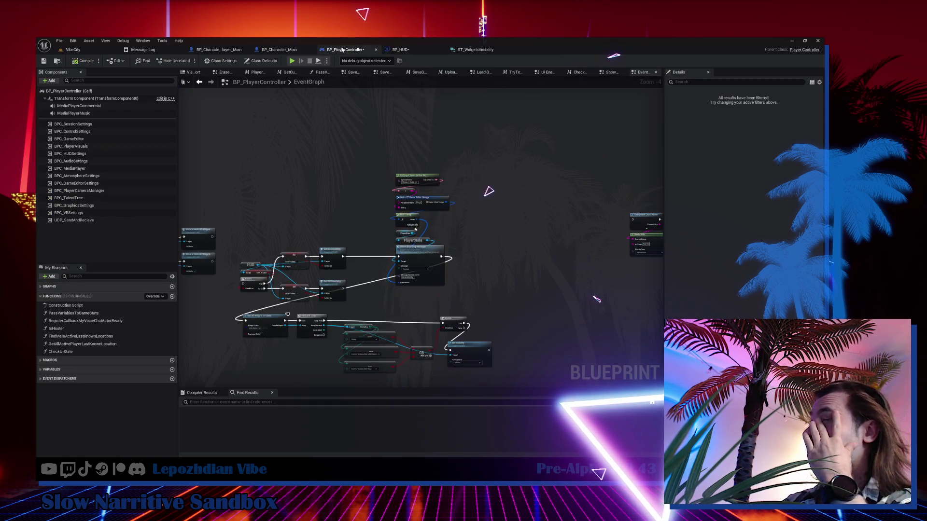
{"action": "mouse_move", "coordinate": [327, 220]}
{"action": "left_mouse_down"}
{"action": "mouse_move", "coordinate": [289, 159]}
{"action": "mouse_move", "coordinate": [328, 251]}
{"action": "mouse_move", "coordinate": [270, 270]}
{"action": "left_mouse_up"}
{"action": "left_click_drag", "start_coordinate": [621, 299], "coordinate": [606, 301]}
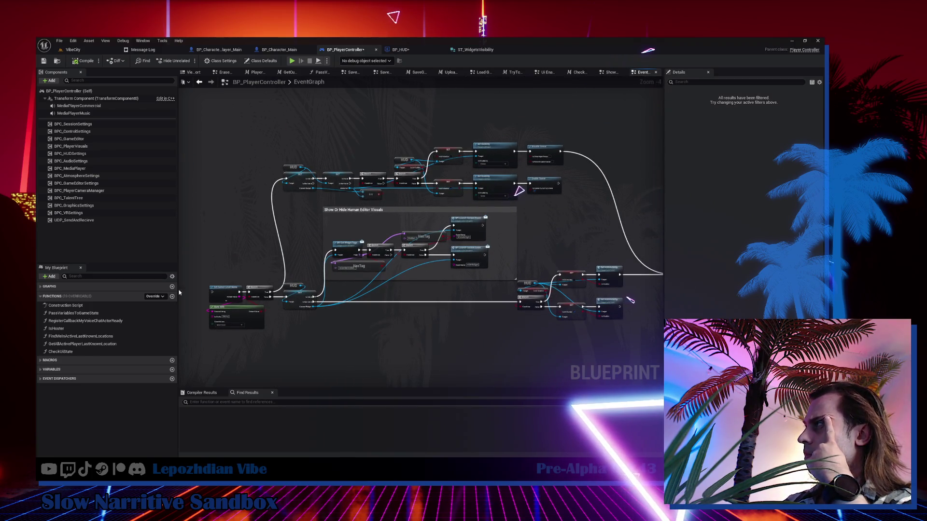
{"action": "scroll", "coordinate": [475, 175], "scroll_direction": "up", "scroll_amount": 1}
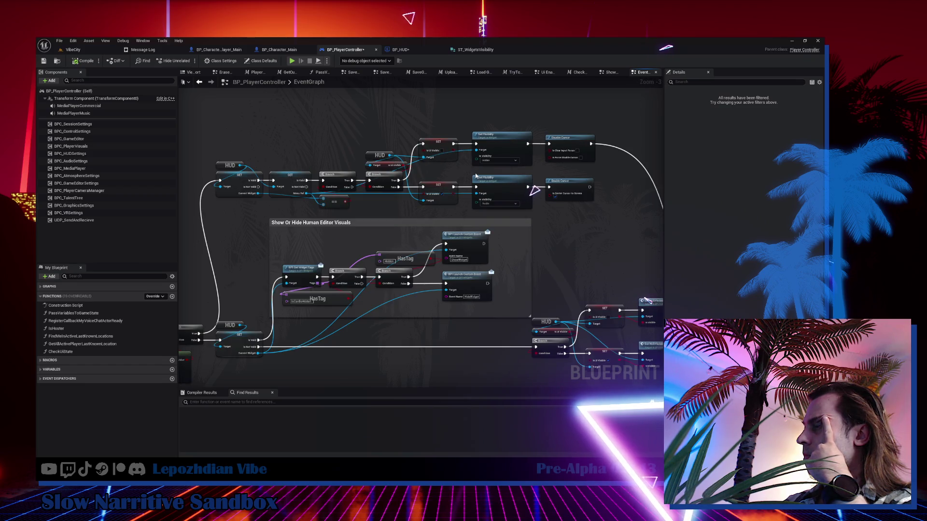
{"action": "scroll", "coordinate": [475, 176], "scroll_direction": "down", "scroll_amount": 3}
{"action": "left_click_drag", "start_coordinate": [341, 134], "coordinate": [631, 228]}
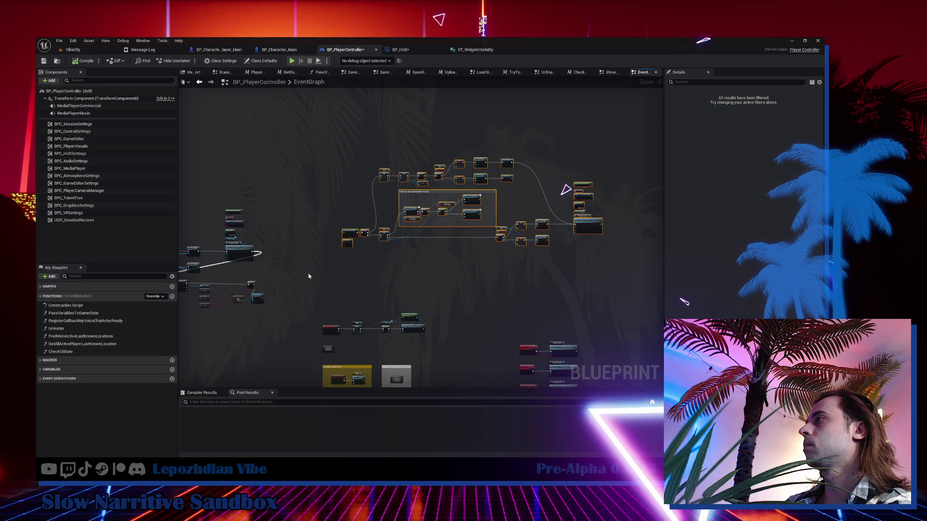
{"action": "key", "text": "Delete"}
{"action": "mouse_move", "coordinate": [315, 275]}
{"action": "left_mouse_down"}
{"action": "mouse_move", "coordinate": [354, 260]}
{"action": "mouse_move", "coordinate": [396, 209]}
{"action": "mouse_move", "coordinate": [450, 303]}
{"action": "mouse_move", "coordinate": [416, 288]}
{"action": "left_mouse_up"}
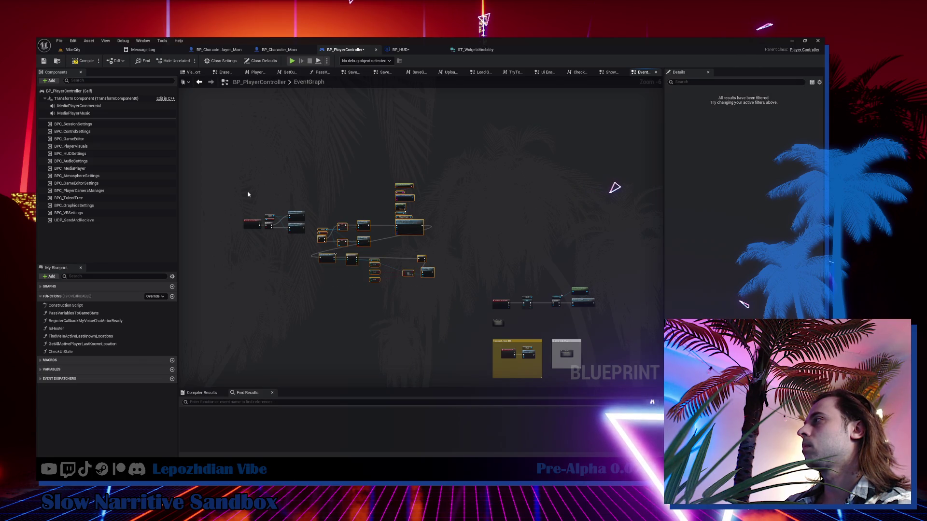
{"action": "key", "text": "Delete"}
{"action": "left_click_drag", "start_coordinate": [253, 226], "coordinate": [502, 274]}
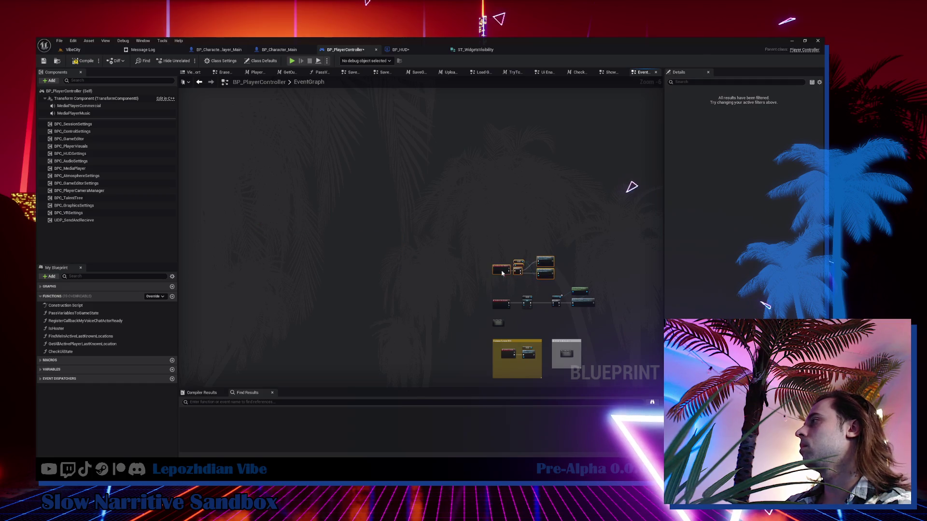
Step: Add a comment titled 'Show Or Hide Ui' with font size 100 around the selected nodes
{"action": "scroll", "coordinate": [502, 274], "scroll_direction": "up", "scroll_amount": 7}
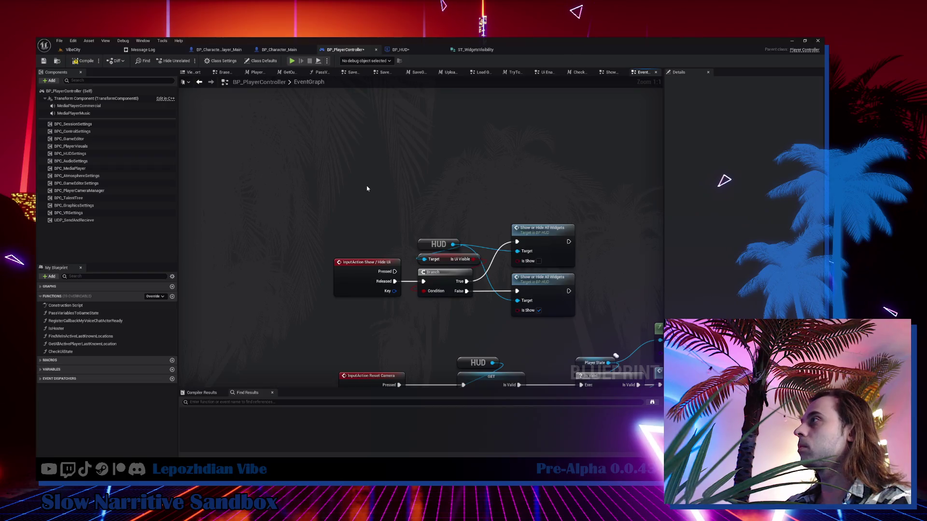
{"action": "type", "text": "c"}
{"action": "type", "text": "Show"}
{"action": "type", "text": "r Hide"}
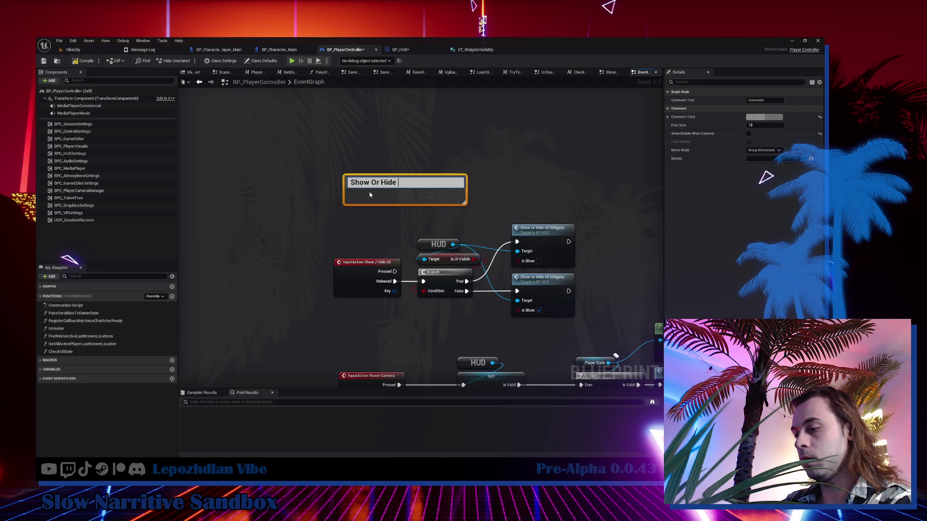
{"action": "key", "text": "Return"}
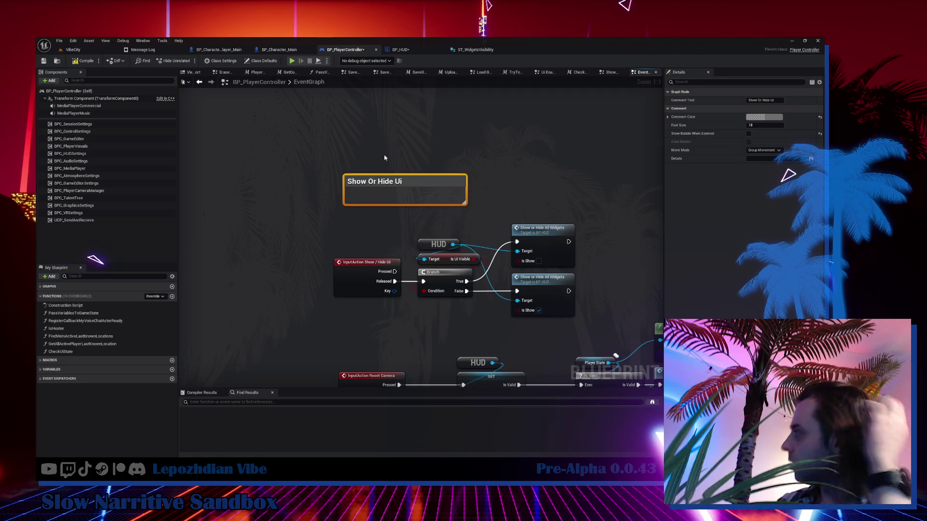
{"action": "left_click", "coordinate": [765, 126]}
{"action": "key", "text": "Return"}
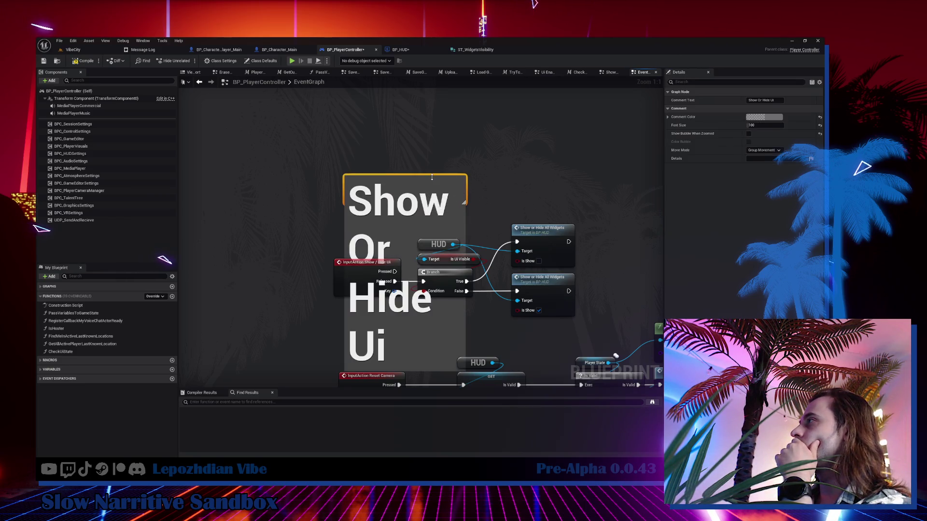
Step: Resize the comment box to tightly frame the Branch and Show or Hide All Widgets nodes
{"action": "left_click_drag", "start_coordinate": [428, 176], "coordinate": [426, 38]}
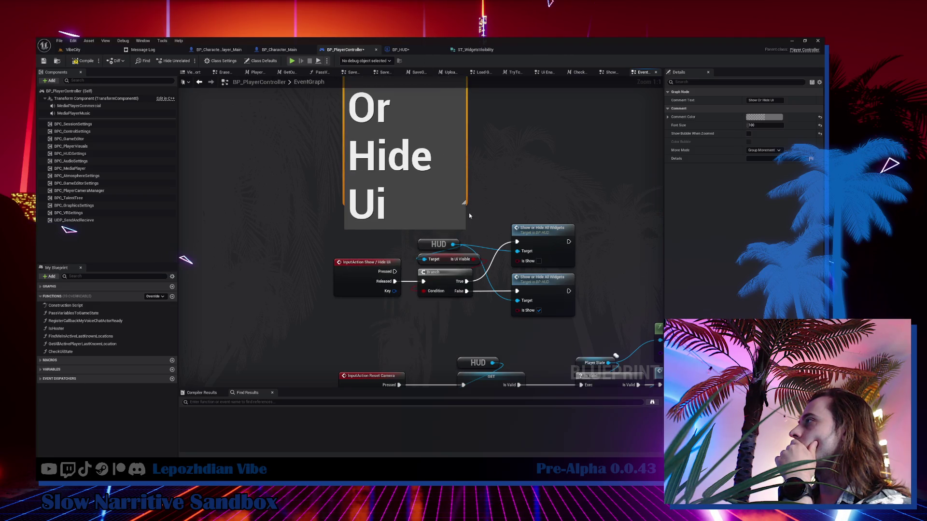
{"action": "left_click_drag", "start_coordinate": [461, 230], "coordinate": [468, 328]}
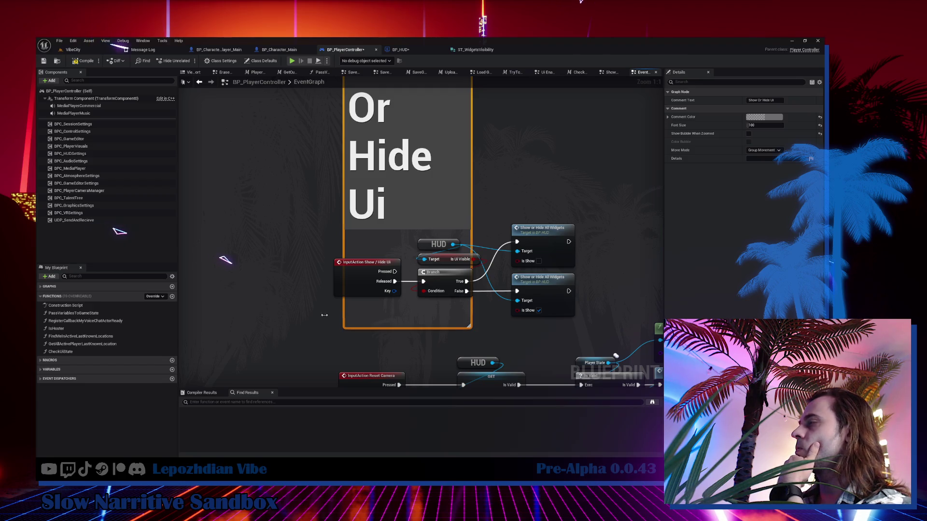
{"action": "left_click_drag", "start_coordinate": [328, 314], "coordinate": [306, 315]}
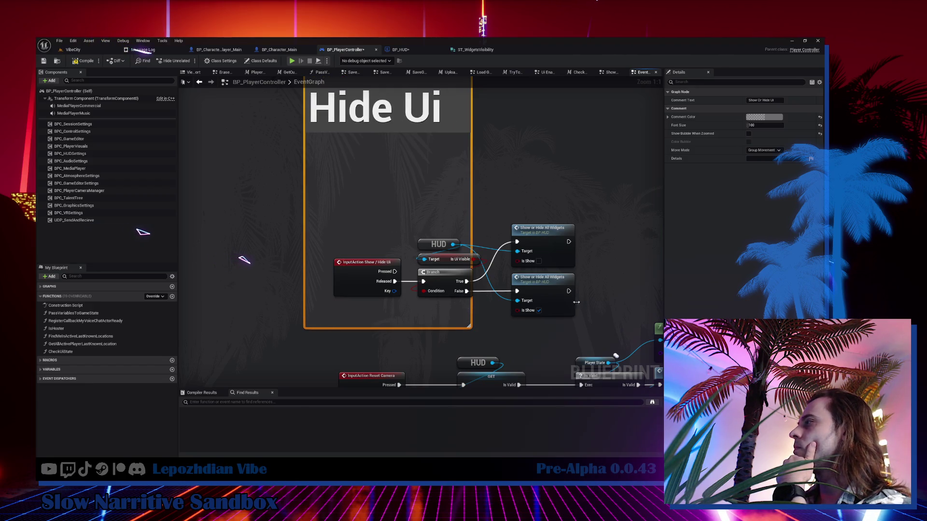
{"action": "left_click_drag", "start_coordinate": [558, 304], "coordinate": [600, 303]}
{"action": "scroll", "coordinate": [431, 188], "scroll_direction": "down", "scroll_amount": 3}
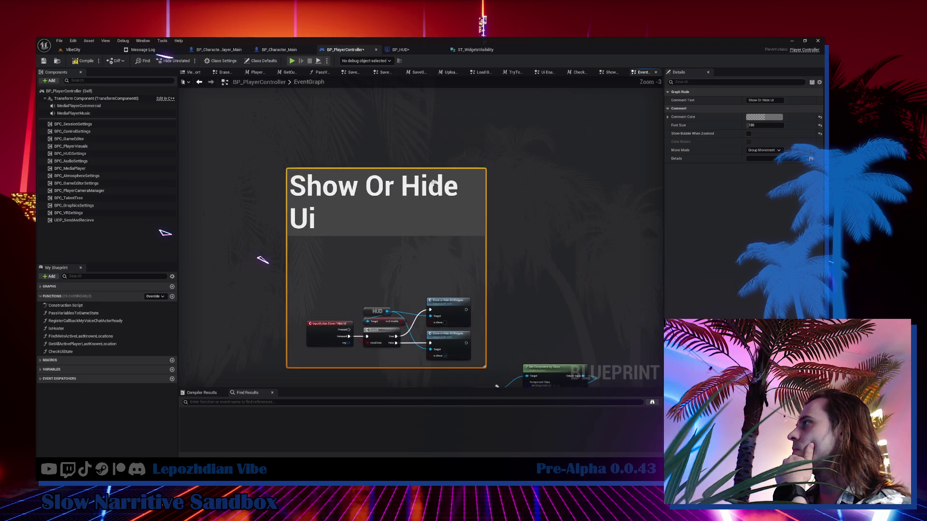
{"action": "mouse_move", "coordinate": [450, 171]}
{"action": "left_mouse_down"}
{"action": "mouse_move", "coordinate": [451, 226]}
{"action": "mouse_move", "coordinate": [447, 134]}
{"action": "left_mouse_up"}
{"action": "scroll", "coordinate": [512, 233], "scroll_direction": "down", "scroll_amount": 2}
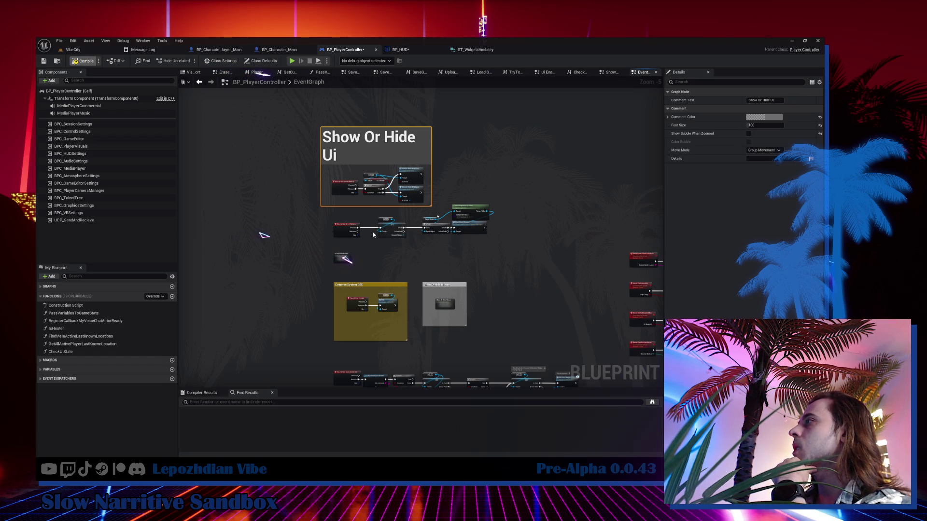
Step: Delete the InputAction Reset Camera chain ending in Start Reset Camera
{"action": "scroll", "coordinate": [386, 230], "scroll_direction": "up", "scroll_amount": 2}
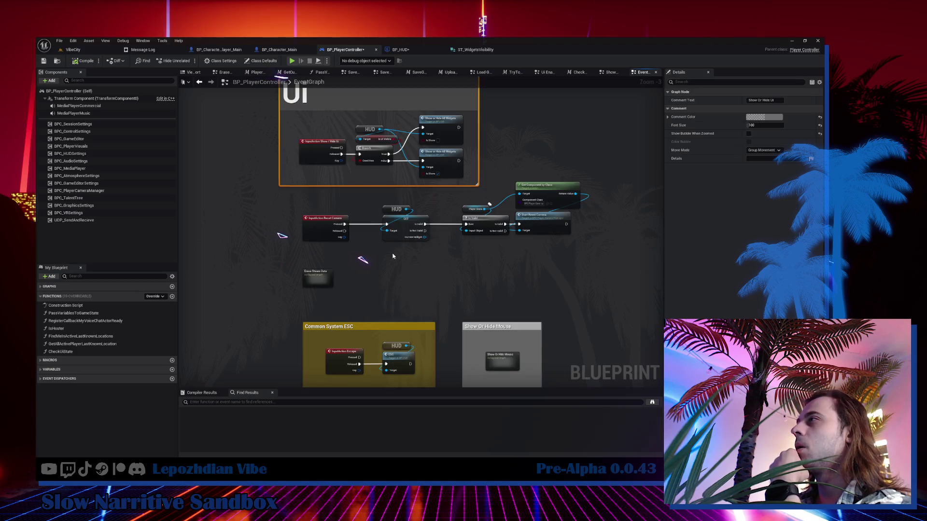
{"action": "scroll", "coordinate": [393, 256], "scroll_direction": "up", "scroll_amount": 2}
{"action": "left_click_drag", "start_coordinate": [318, 184], "coordinate": [572, 276]}
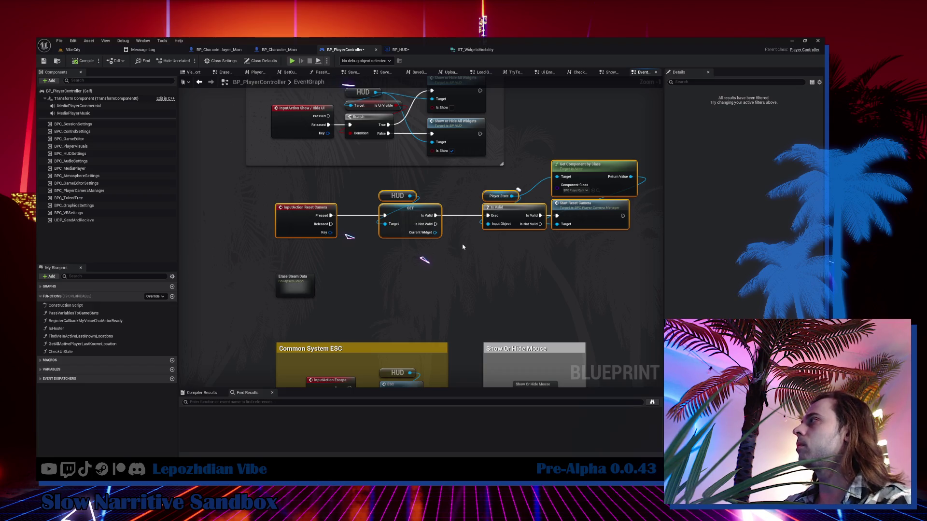
{"action": "key", "text": "Delete"}
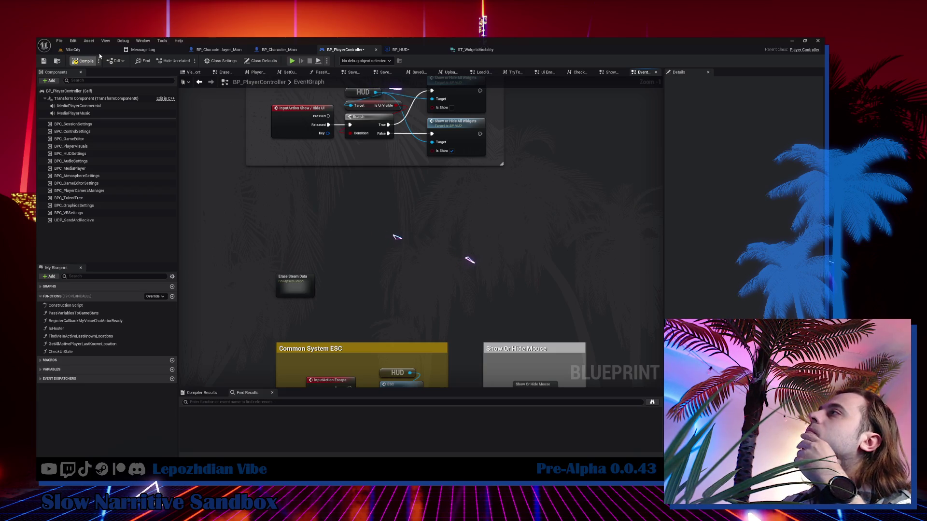
Step: Locate the PhotoMode group in BP_Character_Player_Main and open its W_PhotoMode widget asset
{"action": "left_click", "coordinate": [218, 50]}
{"action": "scroll", "coordinate": [243, 107], "scroll_direction": "down", "scroll_amount": 10}
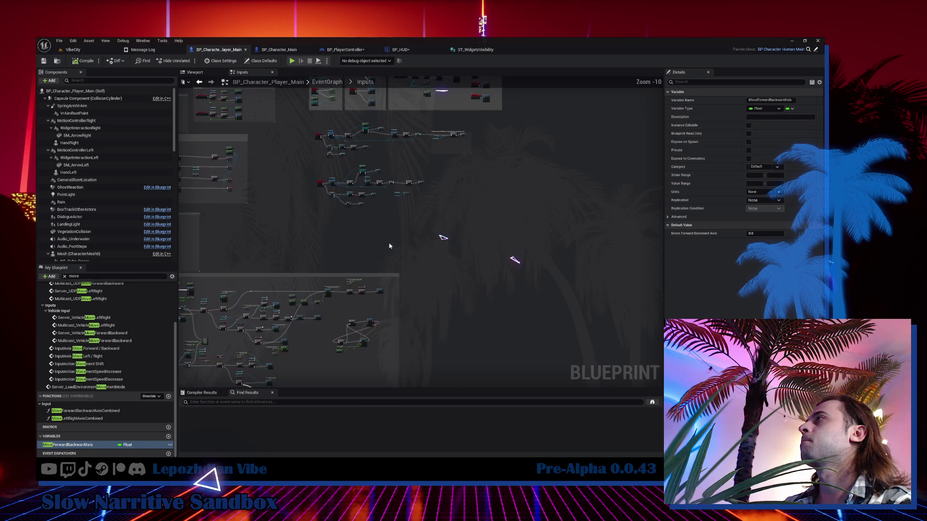
{"action": "mouse_move", "coordinate": [542, 154]}
{"action": "left_mouse_down"}
{"action": "mouse_move", "coordinate": [531, 290]}
{"action": "mouse_move", "coordinate": [482, 104]}
{"action": "left_mouse_up"}
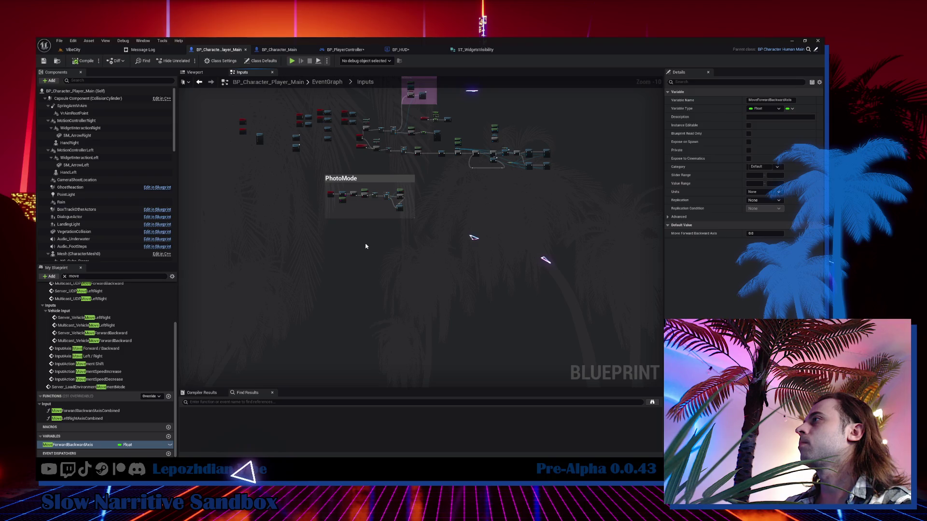
{"action": "scroll", "coordinate": [365, 246], "scroll_direction": "up", "scroll_amount": 5}
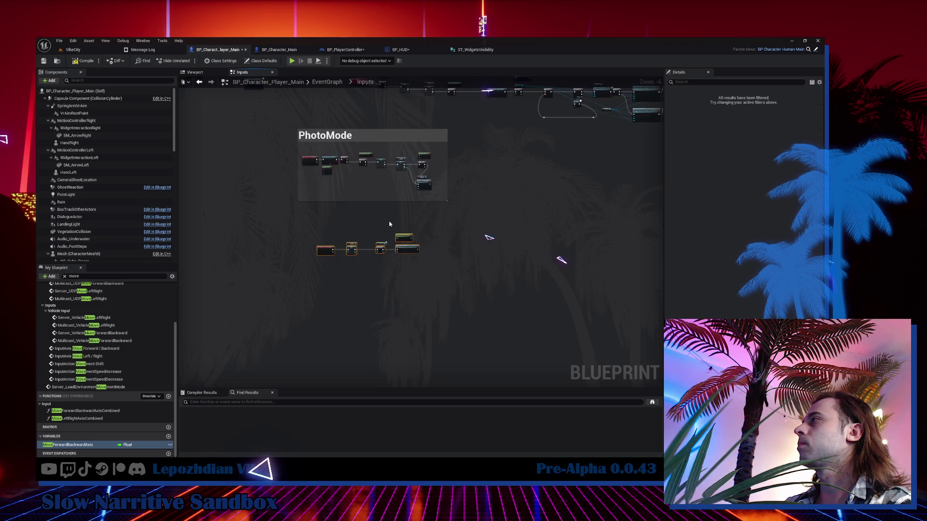
{"action": "scroll", "coordinate": [438, 165], "scroll_direction": "up", "scroll_amount": 3}
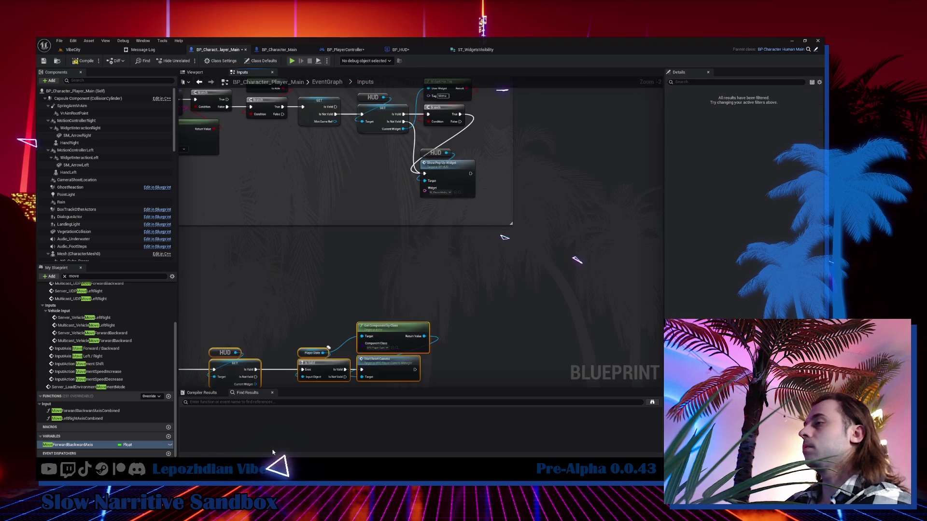
{"action": "left_click", "coordinate": [458, 192]}
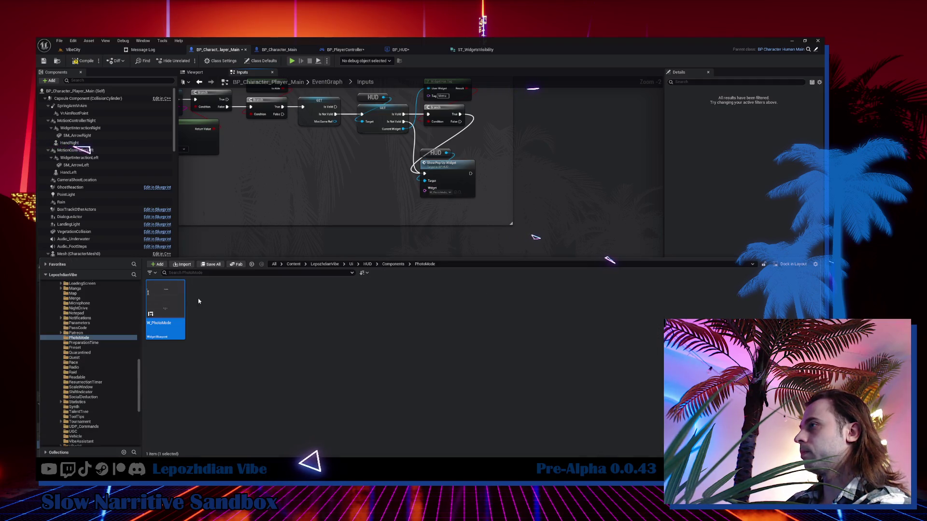
{"action": "double_click", "coordinate": [166, 311]}
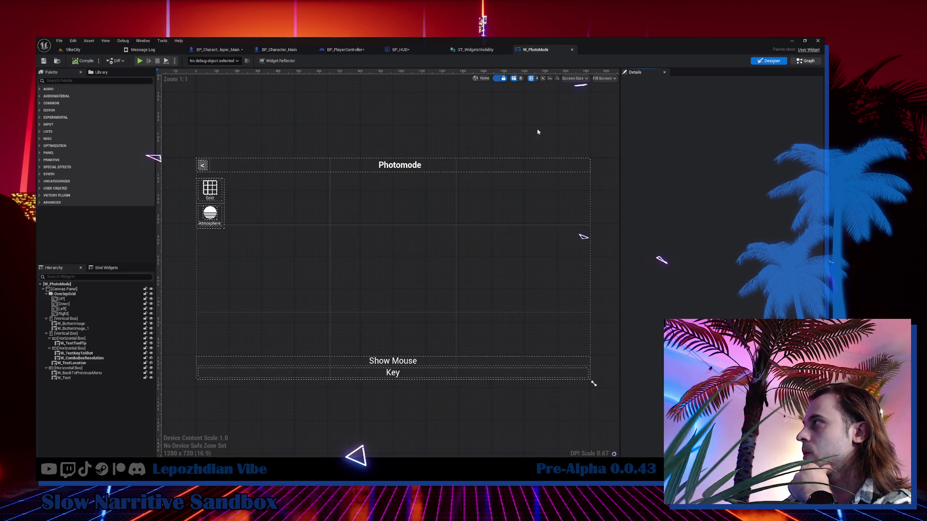
Step: Review W_PhotoMode's Photomode title and event graph nodes, then switch to Obsidian
{"action": "left_click", "coordinate": [807, 61]}
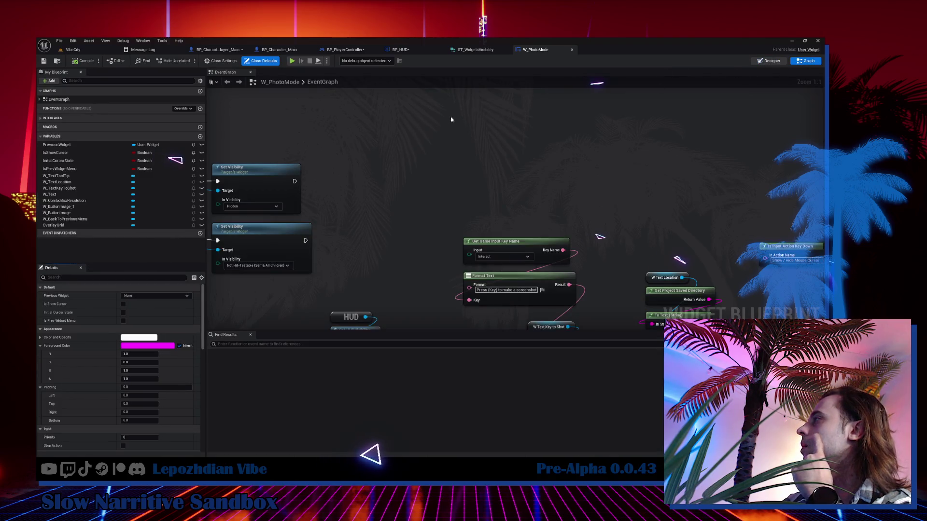
{"action": "left_click", "coordinate": [403, 166]}
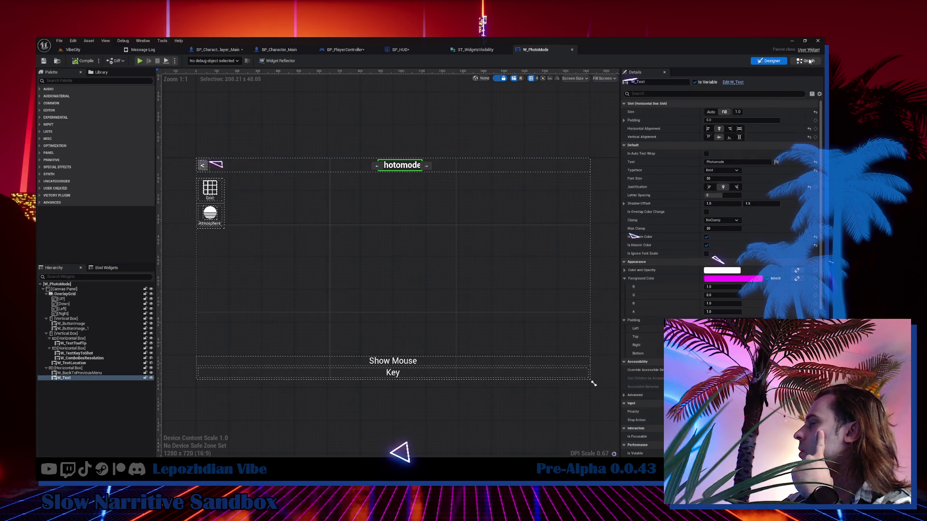
{"action": "key", "text": "shift+F4"}
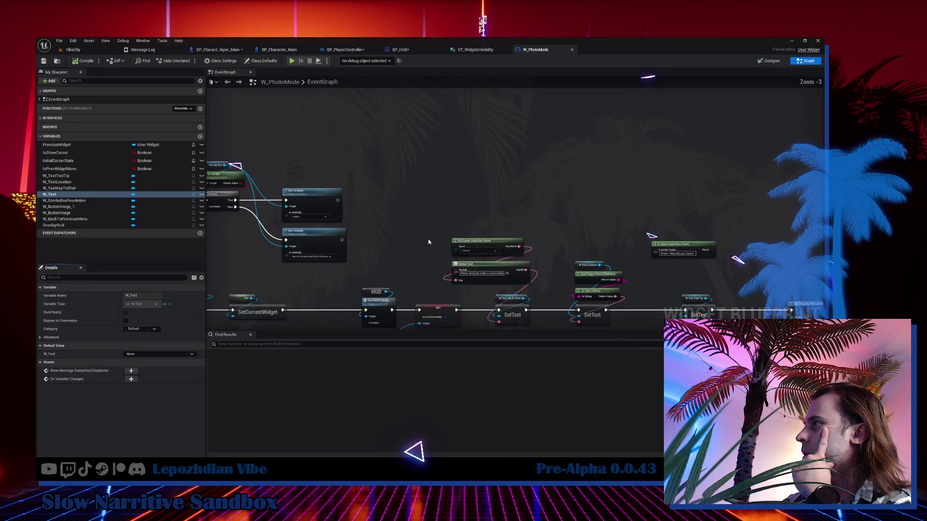
{"action": "left_click_drag", "start_coordinate": [536, 132], "coordinate": [658, 118]}
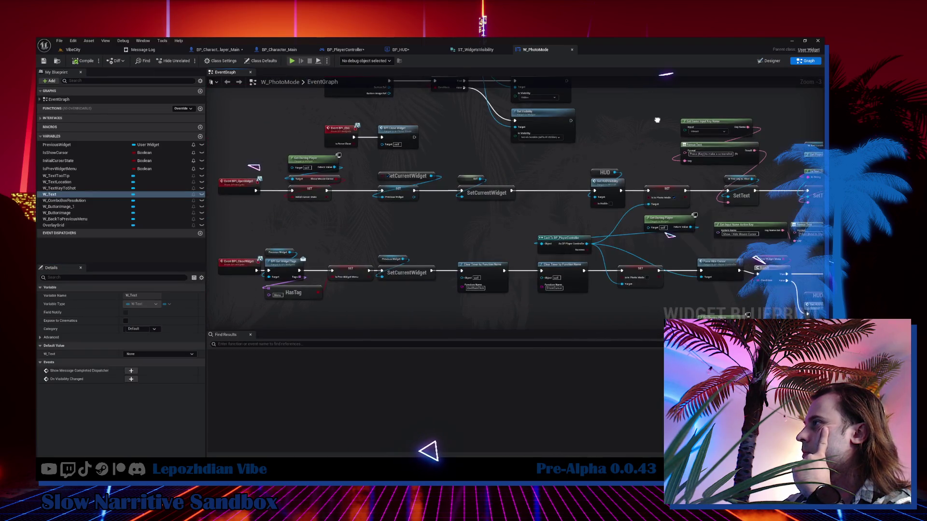
{"action": "scroll", "coordinate": [366, 175], "scroll_direction": "up", "scroll_amount": 1}
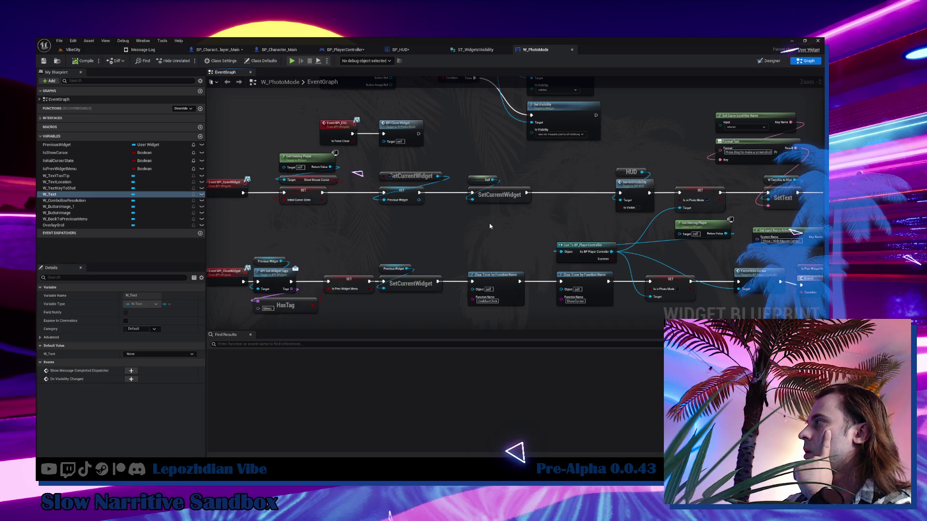
{"action": "mouse_move", "coordinate": [514, 211]}
{"action": "left_mouse_down"}
{"action": "mouse_move", "coordinate": [264, 193]}
{"action": "mouse_move", "coordinate": [106, 206]}
{"action": "left_mouse_up"}
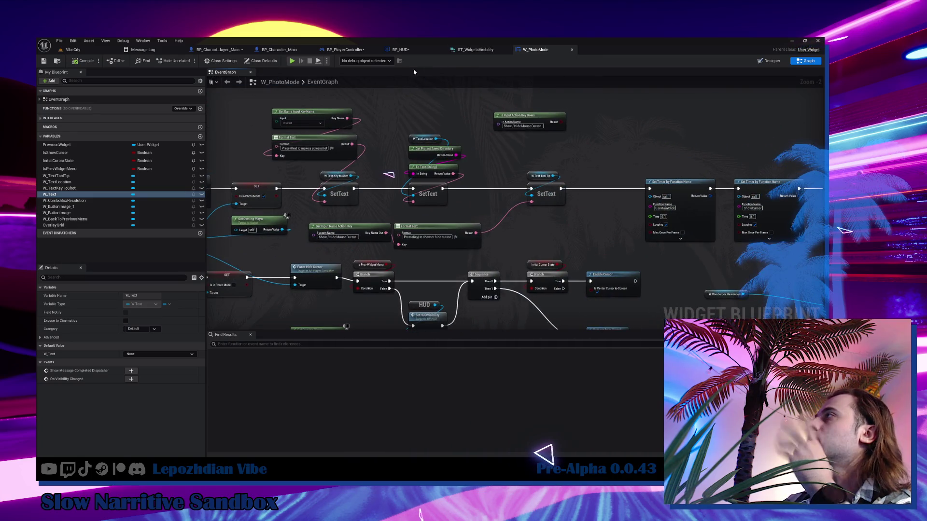
{"action": "key", "text": "alt+Tab"}
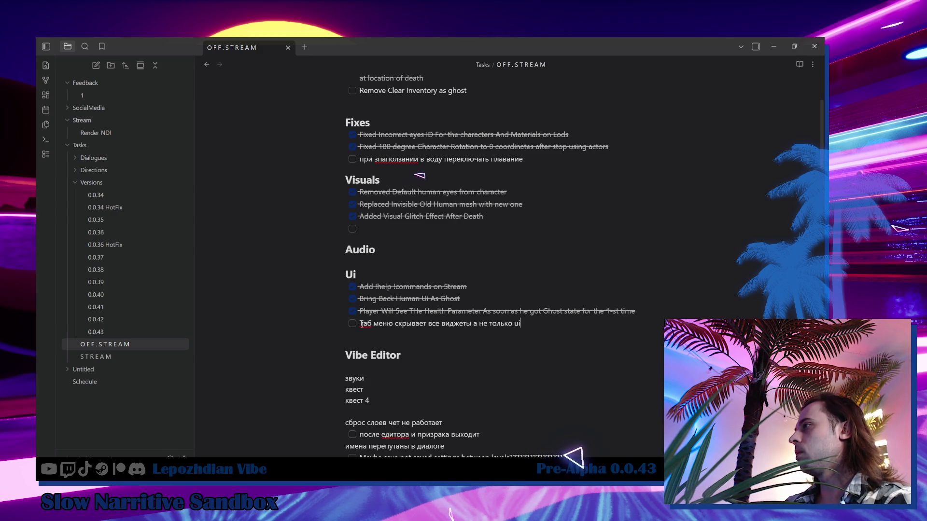
Step: Rewrite the last Ui item as 'Pressing Tab Now shows and hides all menus and ui', deleting the Russian text
{"action": "left_click", "coordinate": [369, 325]}
{"action": "type", "text": "Таб"}
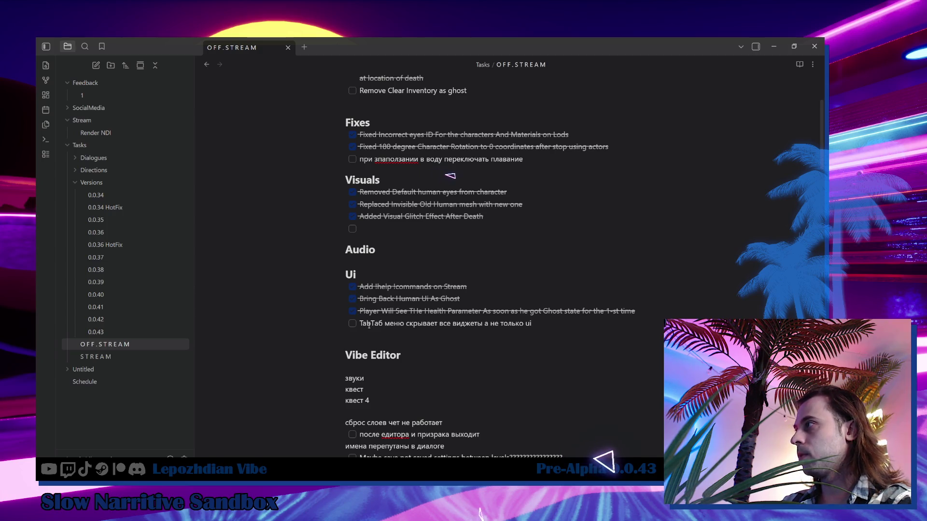
{"action": "key", "text": "Home"}
{"action": "type", "text": "Pressing"}
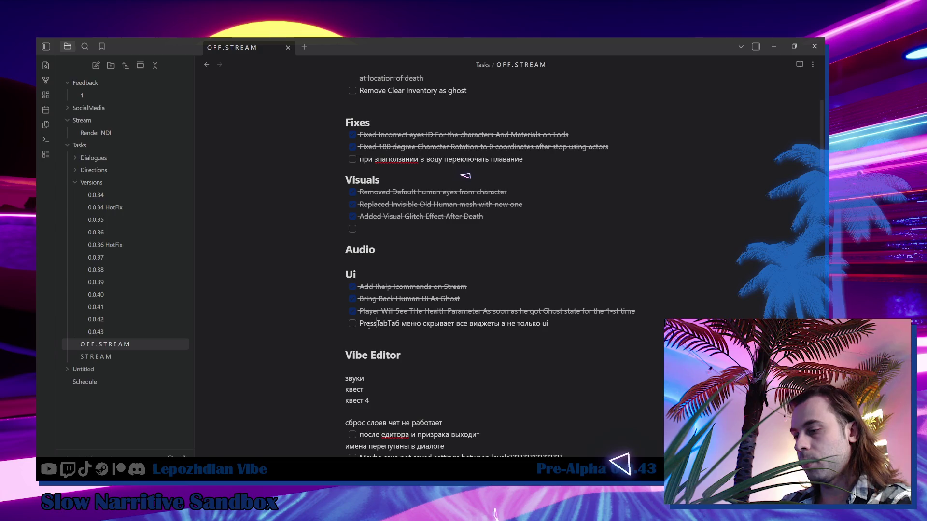
{"action": "key", "text": "Right"}
{"action": "key", "text": "Right"}
{"action": "key", "text": "Right"}
{"action": "type", "text": "Now shows and hides all men"}
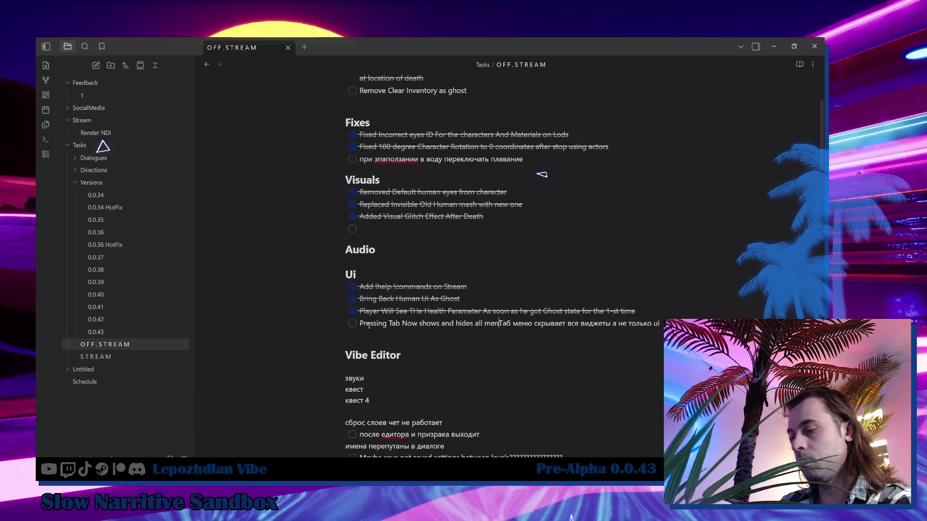
{"action": "type", "text": "us"}
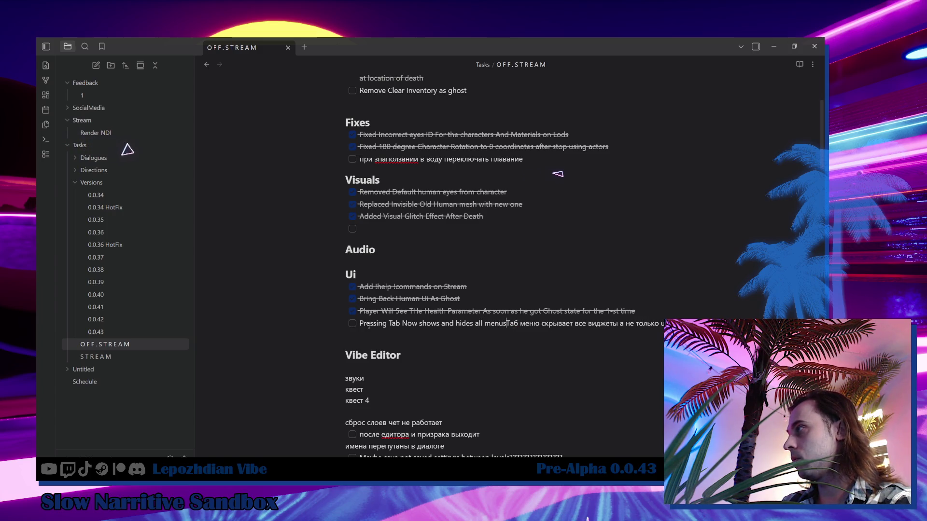
{"action": "type", "text": " and "}
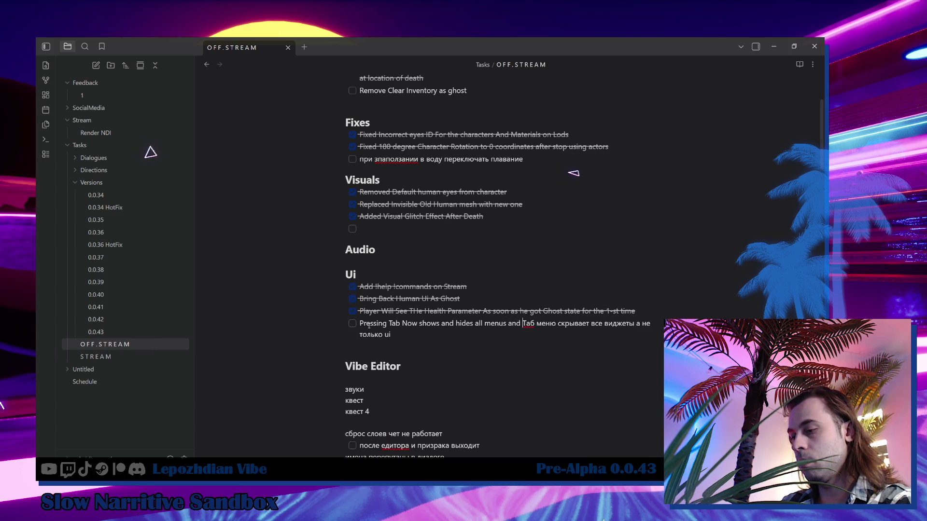
{"action": "type", "text": "ui"}
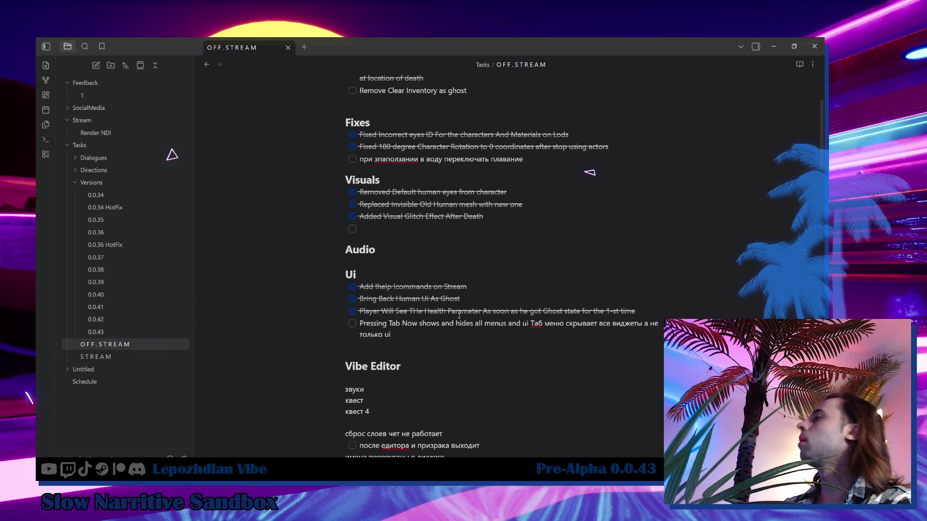
{"action": "key", "text": "shift+End"}
{"action": "key", "text": "Delete"}
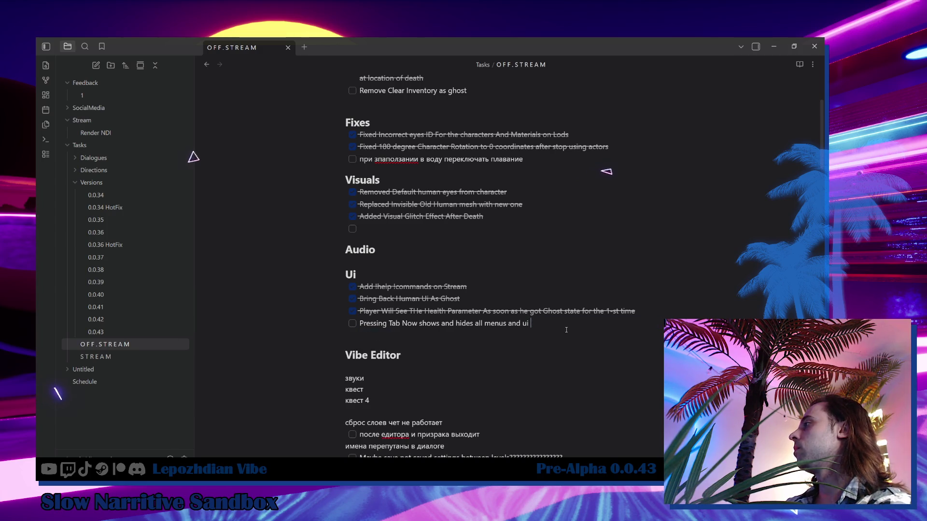
Step: Tick the Tab item's checkbox, then minimize the Obsidian and Unreal Engine windows
{"action": "left_click", "coordinate": [353, 323]}
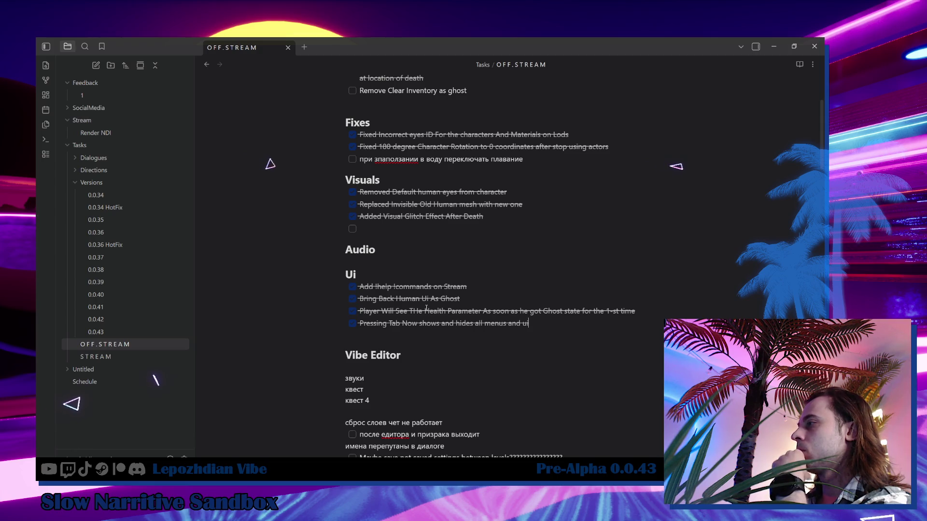
{"action": "scroll", "coordinate": [427, 308], "scroll_direction": "down", "scroll_amount": 2}
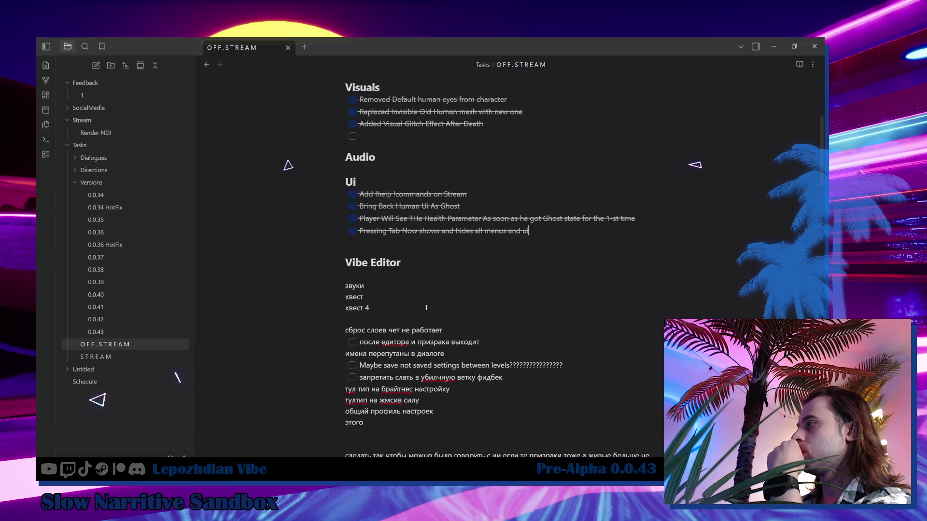
{"action": "scroll", "coordinate": [426, 308], "scroll_direction": "down", "scroll_amount": 2}
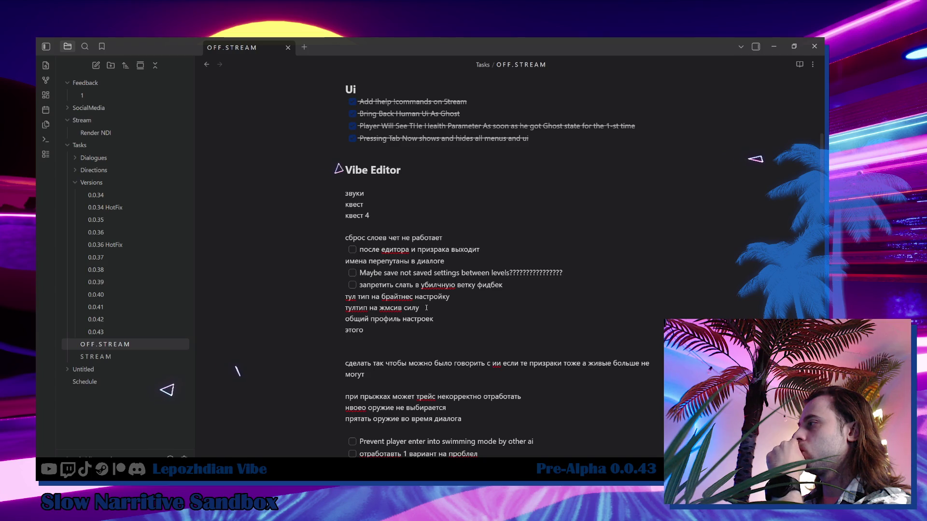
{"action": "scroll", "coordinate": [426, 308], "scroll_direction": "up", "scroll_amount": 7}
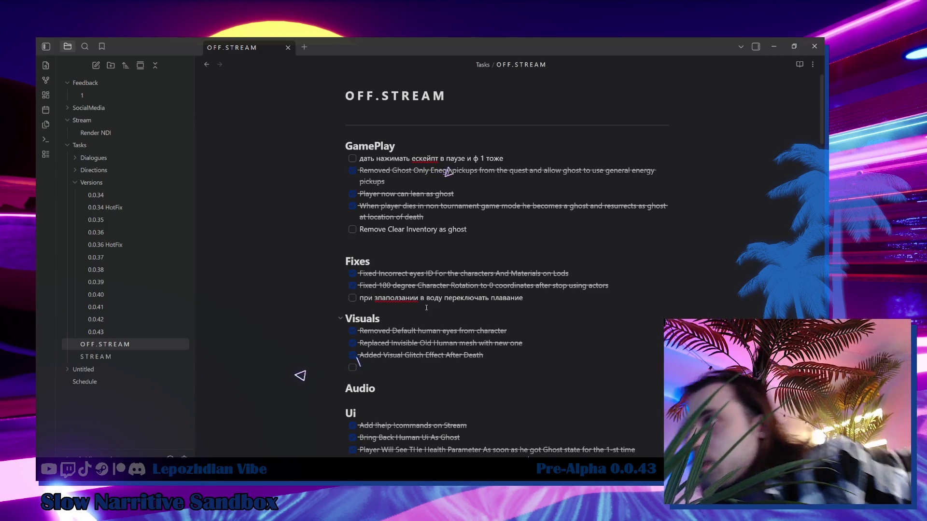
{"action": "left_click", "coordinate": [774, 46]}
{"action": "left_click", "coordinate": [790, 41]}
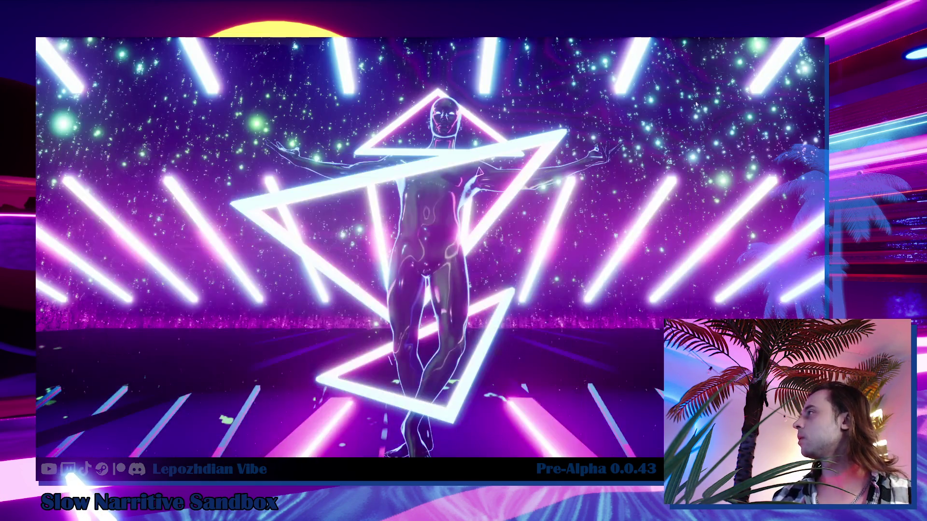
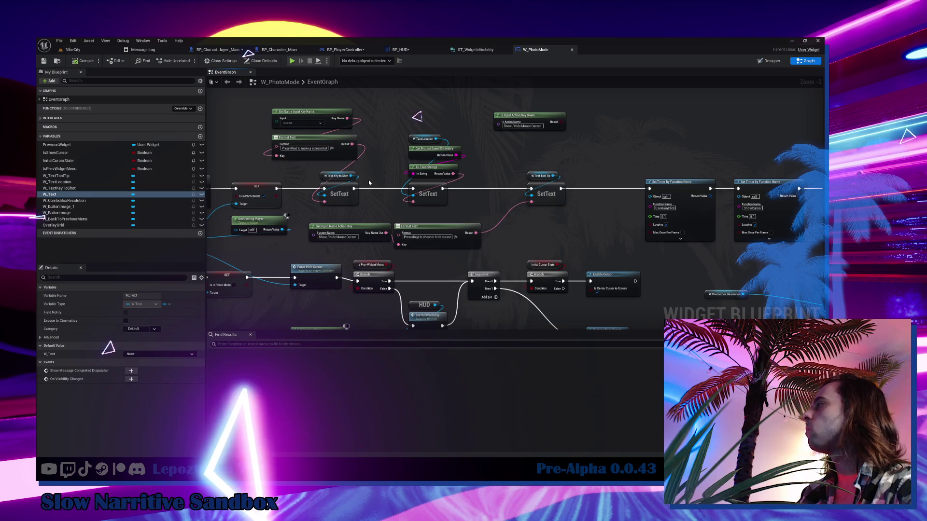
Step: From the HUD variable, search 'show or' and place a Show or Hide All Widgets node targeting HUD
{"action": "mouse_move", "coordinate": [372, 178]}
{"action": "left_mouse_down"}
{"action": "mouse_move", "coordinate": [424, 175]}
{"action": "mouse_move", "coordinate": [340, 165]}
{"action": "mouse_move", "coordinate": [363, 163]}
{"action": "left_mouse_up"}
{"action": "type", "text": "sh"}
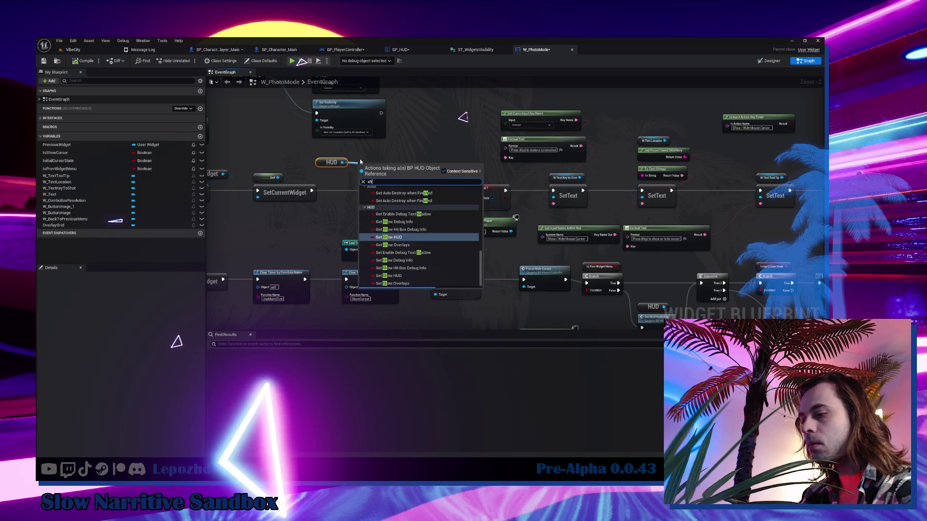
{"action": "type", "text": "ow"}
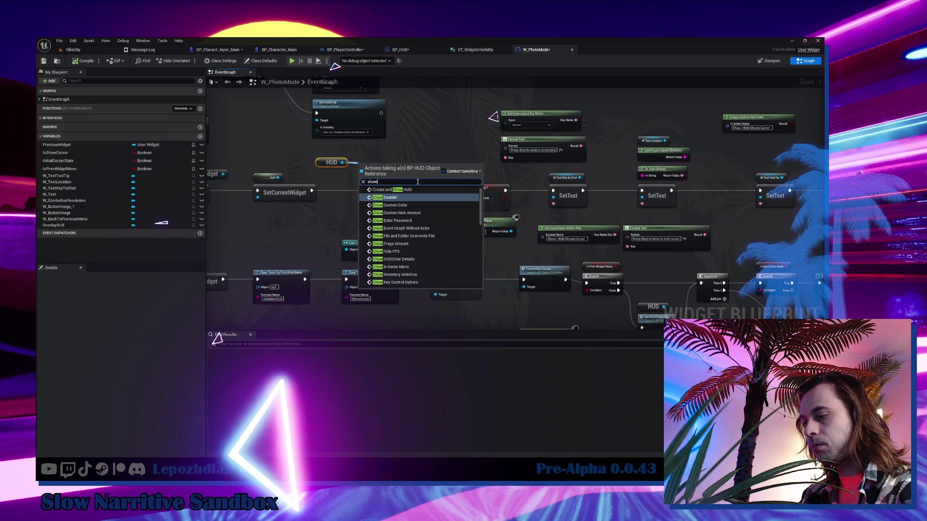
{"action": "type", "text": " or"}
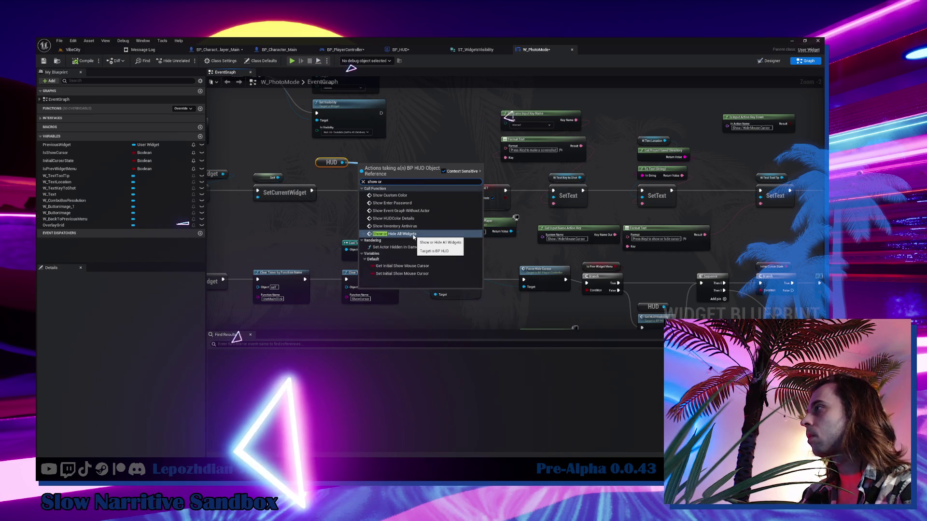
{"action": "left_click", "coordinate": [405, 226]}
{"action": "scroll", "coordinate": [384, 191], "scroll_direction": "up", "scroll_amount": 2}
{"action": "mouse_move", "coordinate": [384, 191]}
{"action": "left_mouse_down"}
{"action": "mouse_move", "coordinate": [330, 190]}
{"action": "mouse_move", "coordinate": [672, 225]}
{"action": "left_mouse_up"}
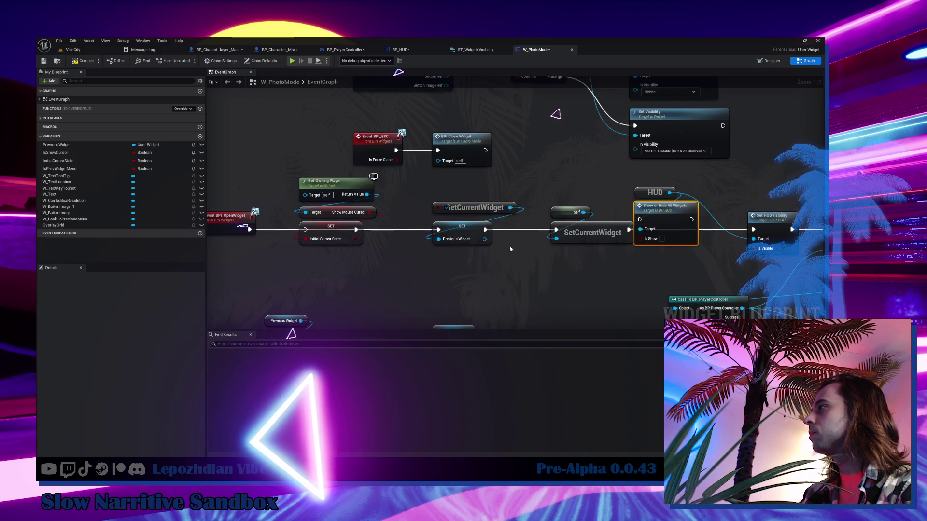
Step: Wire SetCurrentWidget's exec straight into Set HUD Visibility, bypassing the Show or Hide node
{"action": "left_click_drag", "start_coordinate": [517, 241], "coordinate": [267, 237]}
{"action": "left_click_drag", "start_coordinate": [422, 211], "coordinate": [442, 211]}
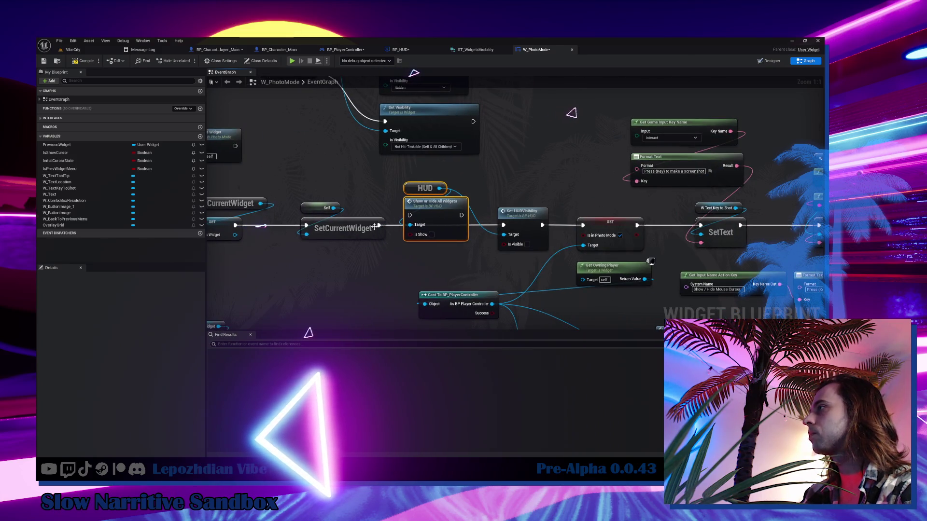
{"action": "left_click_drag", "start_coordinate": [401, 240], "coordinate": [635, 224]}
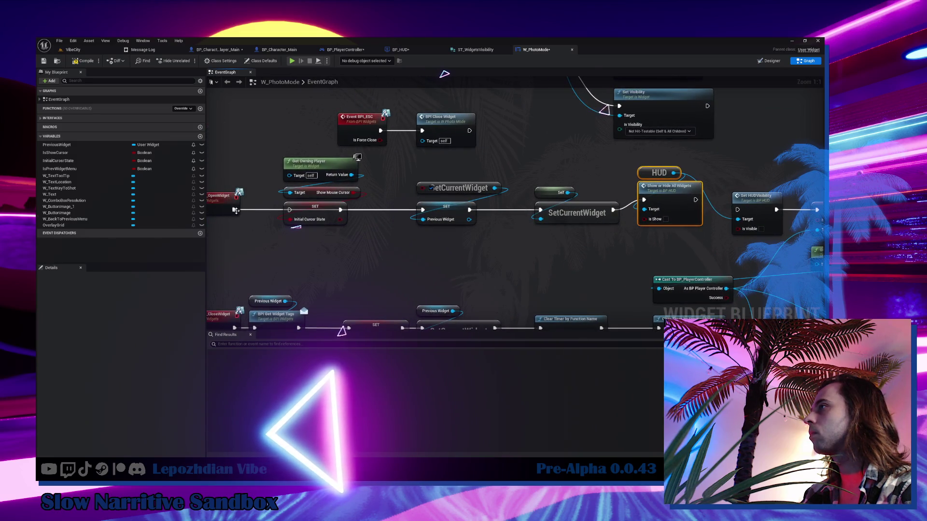
{"action": "left_click_drag", "start_coordinate": [569, 211], "coordinate": [425, 214]}
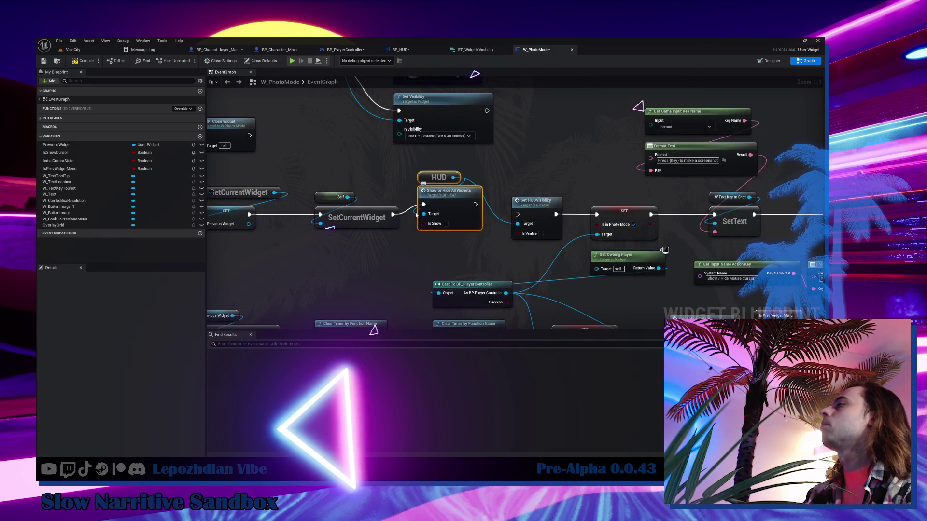
{"action": "mouse_move", "coordinate": [393, 215]}
{"action": "left_mouse_down"}
{"action": "mouse_move", "coordinate": [517, 215]}
{"action": "mouse_move", "coordinate": [461, 220]}
{"action": "mouse_move", "coordinate": [455, 236]}
{"action": "left_mouse_up"}
{"action": "scroll", "coordinate": [455, 236], "scroll_direction": "down", "scroll_amount": 2}
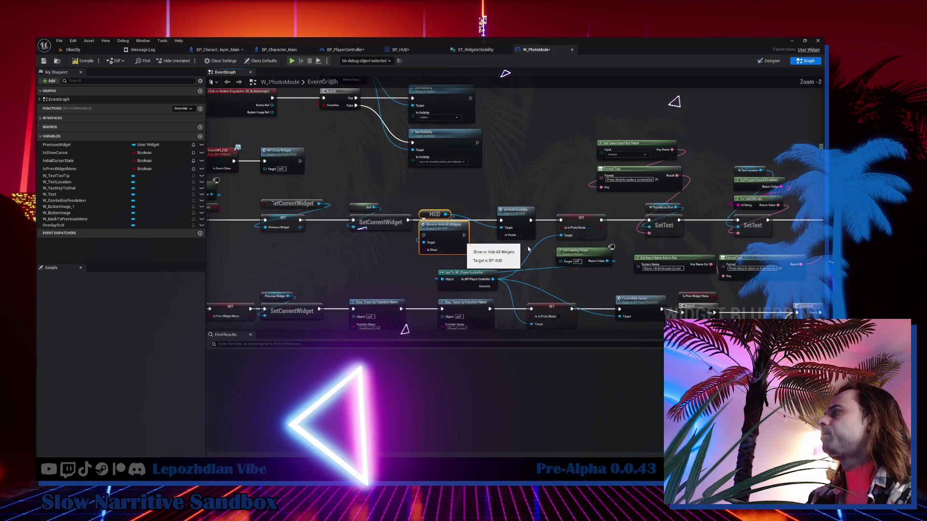
{"action": "key", "text": "Delete"}
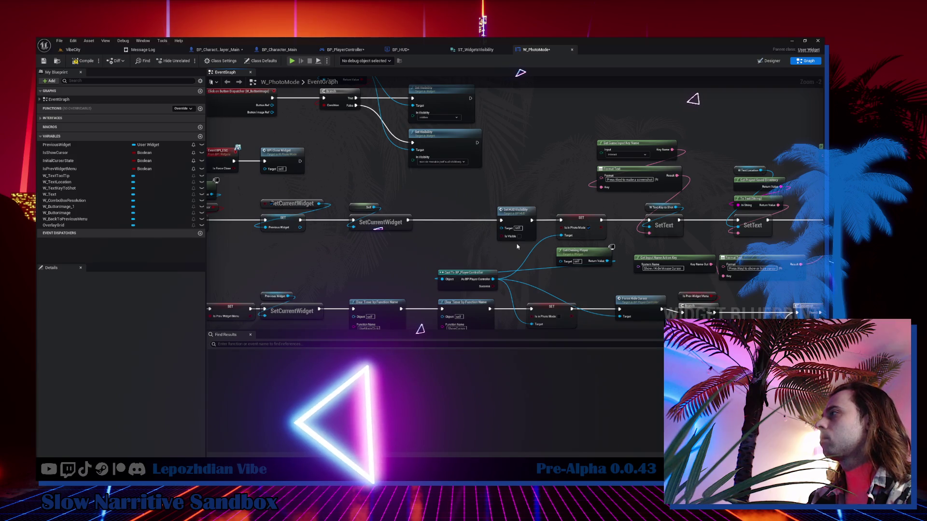
{"action": "key", "text": "ctrl+z"}
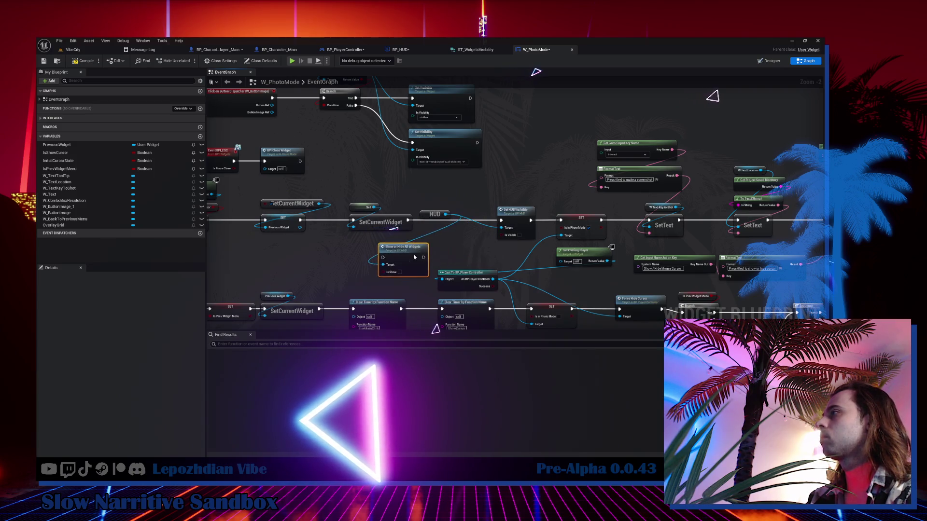
Step: Duplicate the HUD reference and wire the copy into Show or Hide All Widgets' Target
{"action": "left_click_drag", "start_coordinate": [430, 217], "coordinate": [508, 203]}
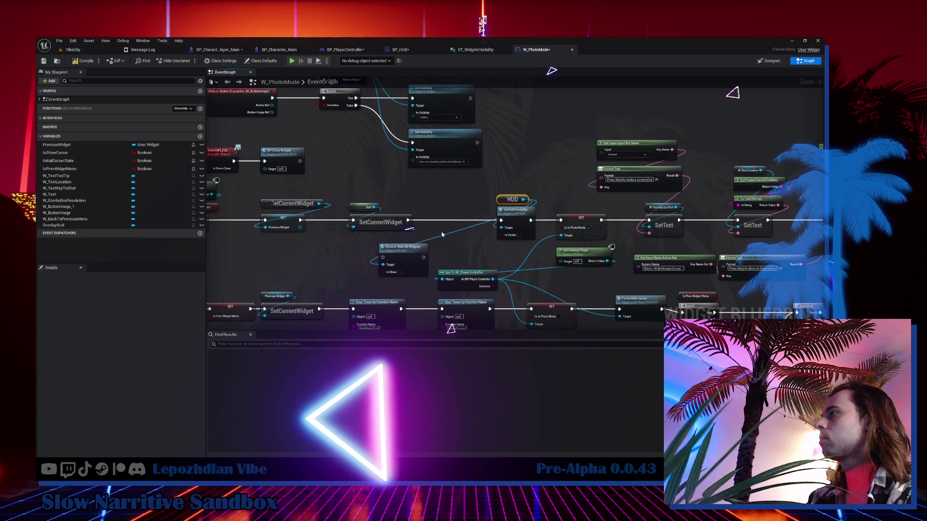
{"action": "key", "text": "ctrl+c"}
{"action": "key", "text": "ctrl+v"}
{"action": "mouse_move", "coordinate": [434, 240]}
{"action": "left_mouse_down"}
{"action": "mouse_move", "coordinate": [386, 240]}
{"action": "mouse_move", "coordinate": [401, 256]}
{"action": "mouse_move", "coordinate": [384, 266]}
{"action": "left_mouse_up"}
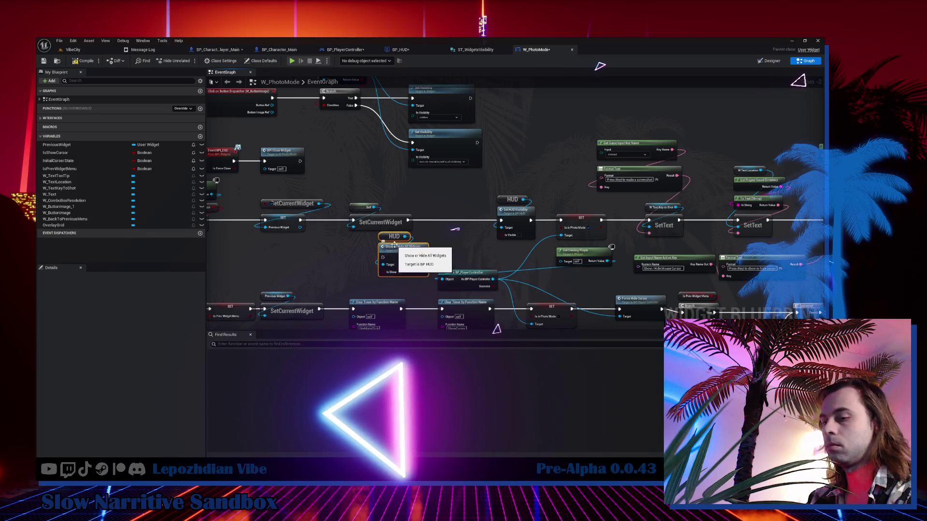
{"action": "mouse_move", "coordinate": [472, 223]}
{"action": "left_mouse_down"}
{"action": "mouse_move", "coordinate": [420, 185]}
{"action": "mouse_move", "coordinate": [415, 111]}
{"action": "mouse_move", "coordinate": [434, 87]}
{"action": "left_mouse_up"}
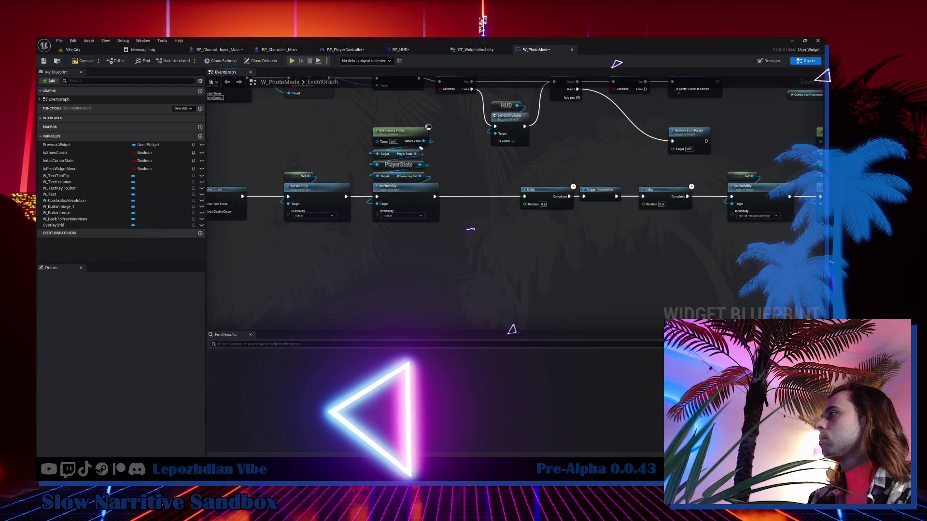
{"action": "left_click_drag", "start_coordinate": [589, 227], "coordinate": [589, 154]}
{"action": "left_click_drag", "start_coordinate": [477, 229], "coordinate": [514, 129]}
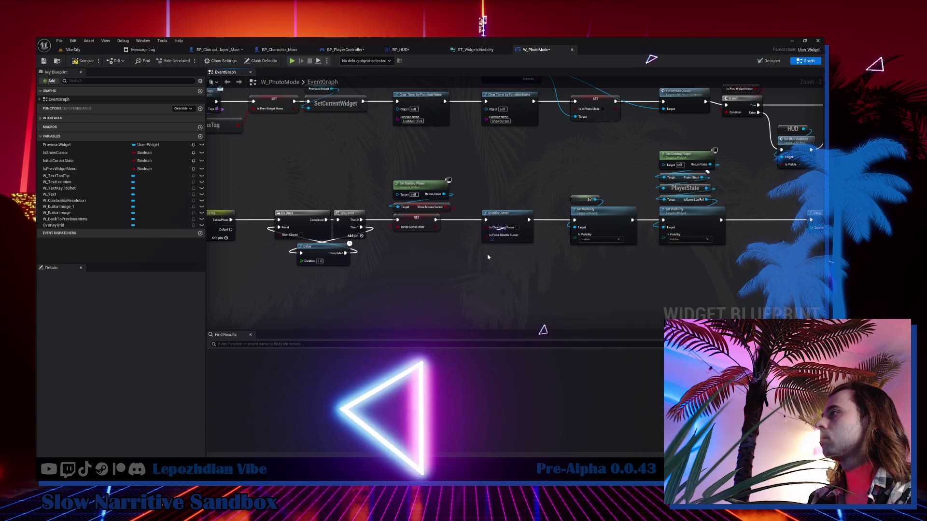
Step: Add a Do Once with Delay Reset node to the W_PhotoMode graph
{"action": "right_click", "coordinate": [447, 260]}
{"action": "type", "text": "do oncew"}
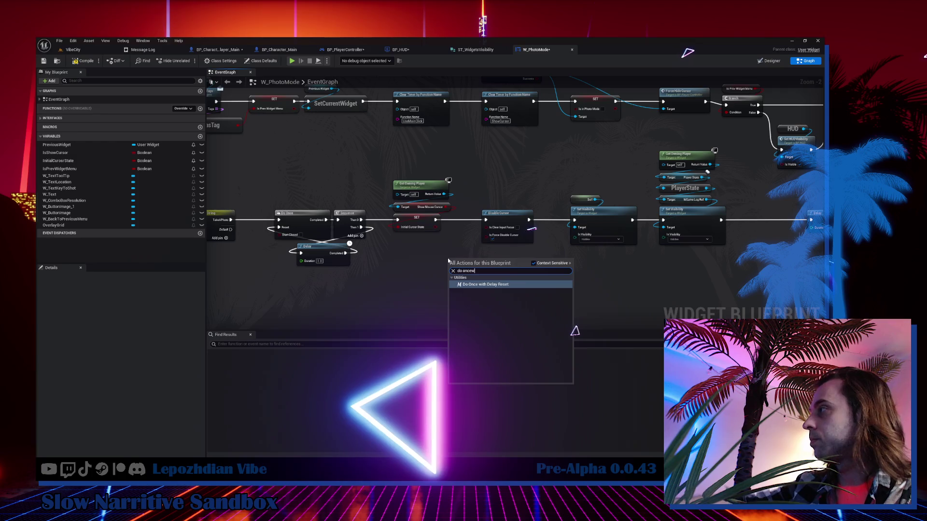
{"action": "key", "text": "Escape"}
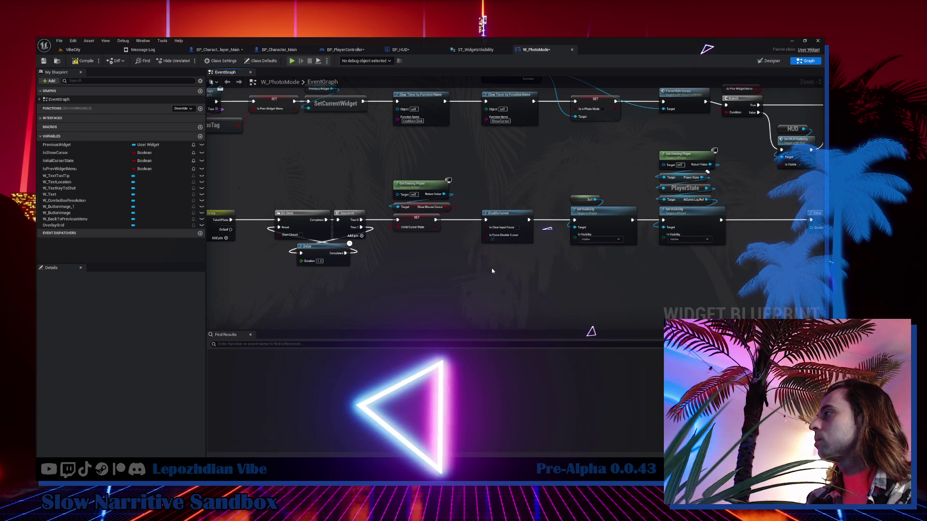
{"action": "left_click_drag", "start_coordinate": [492, 272], "coordinate": [400, 282]}
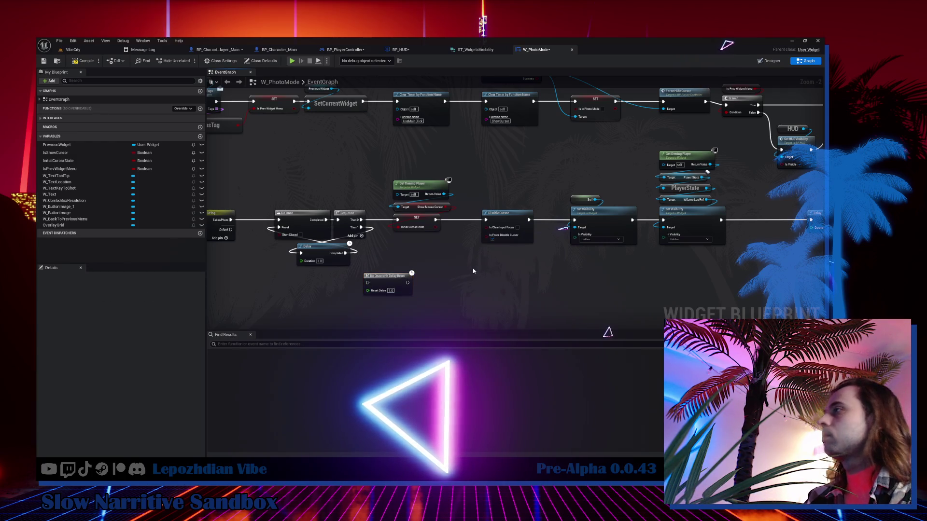
{"action": "key", "text": "ctrl+v"}
Step: Route TakeAPhoto through Do Once with Delay Reset into SET, deleting the old Do Once, Sequence and Delay
{"action": "mouse_move", "coordinate": [231, 219]}
{"action": "left_mouse_down"}
{"action": "mouse_move", "coordinate": [368, 283]}
{"action": "mouse_move", "coordinate": [419, 289]}
{"action": "mouse_move", "coordinate": [400, 221]}
{"action": "left_mouse_up"}
{"action": "left_click_drag", "start_coordinate": [372, 261], "coordinate": [289, 232]}
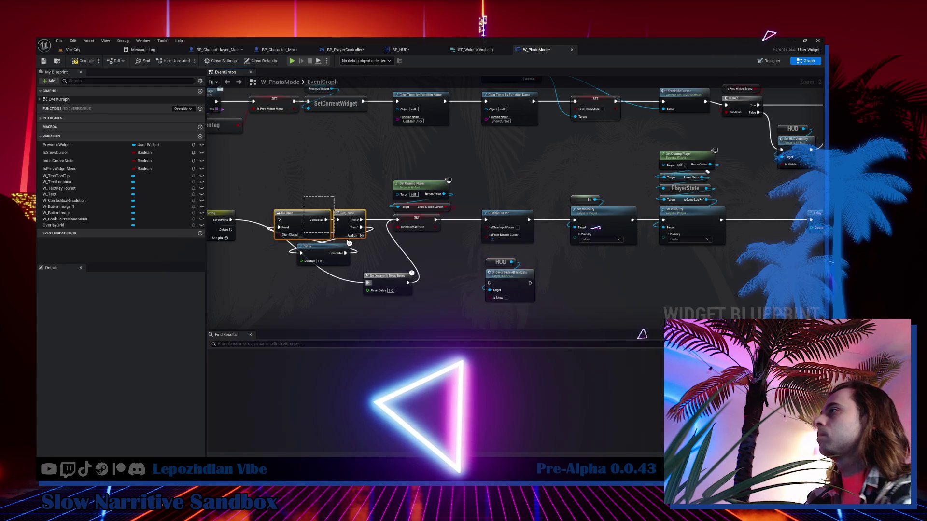
{"action": "key", "text": "Delete"}
{"action": "mouse_move", "coordinate": [392, 288]}
{"action": "left_mouse_down"}
{"action": "mouse_move", "coordinate": [338, 235]}
{"action": "mouse_move", "coordinate": [314, 225]}
{"action": "left_mouse_up"}
{"action": "mouse_move", "coordinate": [387, 176]}
{"action": "left_mouse_down"}
{"action": "mouse_move", "coordinate": [419, 223]}
{"action": "mouse_move", "coordinate": [380, 223]}
{"action": "left_mouse_up"}
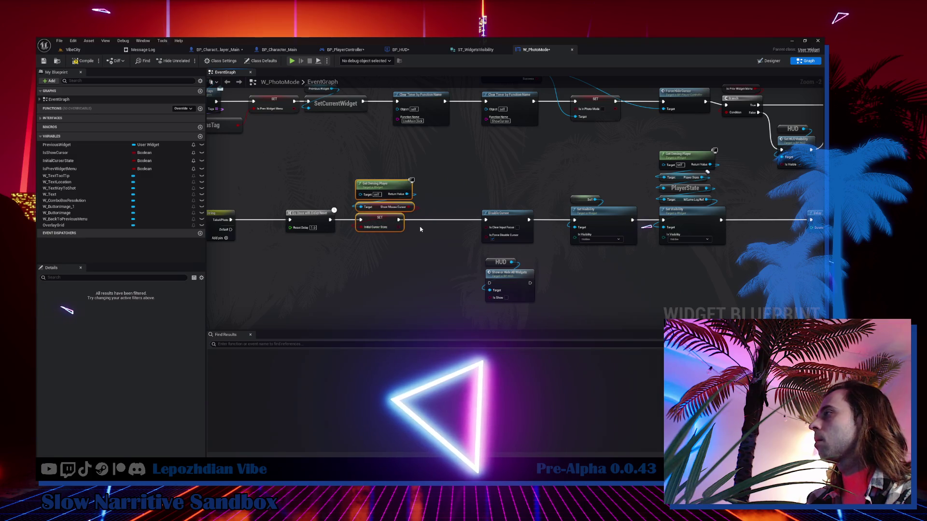
{"action": "left_click", "coordinate": [429, 239]}
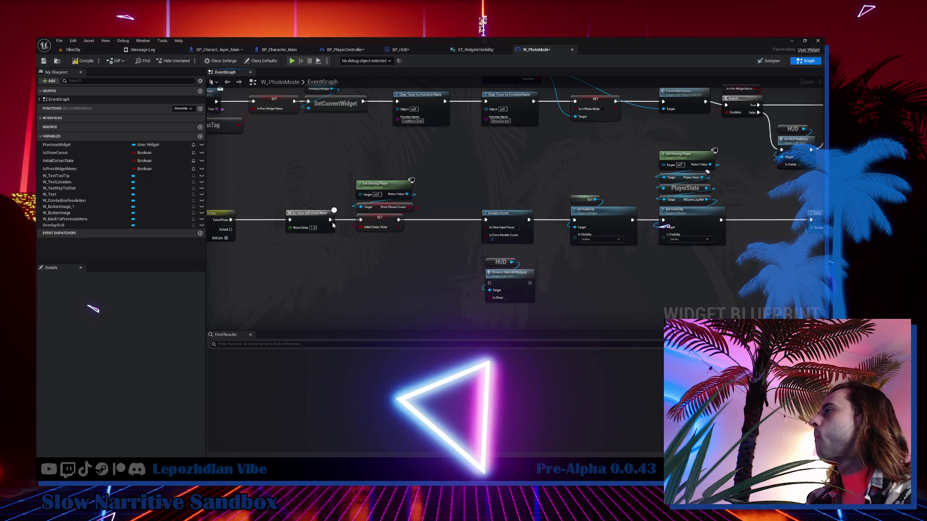
Step: Chain Do Once into Show or Hide All Widgets and on into the Delay
{"action": "left_click_drag", "start_coordinate": [331, 220], "coordinate": [489, 284]}
{"action": "mouse_move", "coordinate": [565, 271]}
{"action": "left_mouse_down"}
{"action": "mouse_move", "coordinate": [528, 250]}
{"action": "mouse_move", "coordinate": [448, 238]}
{"action": "left_mouse_up"}
{"action": "mouse_move", "coordinate": [345, 247]}
{"action": "left_mouse_down"}
{"action": "mouse_move", "coordinate": [616, 224]}
{"action": "mouse_move", "coordinate": [626, 185]}
{"action": "left_mouse_up"}
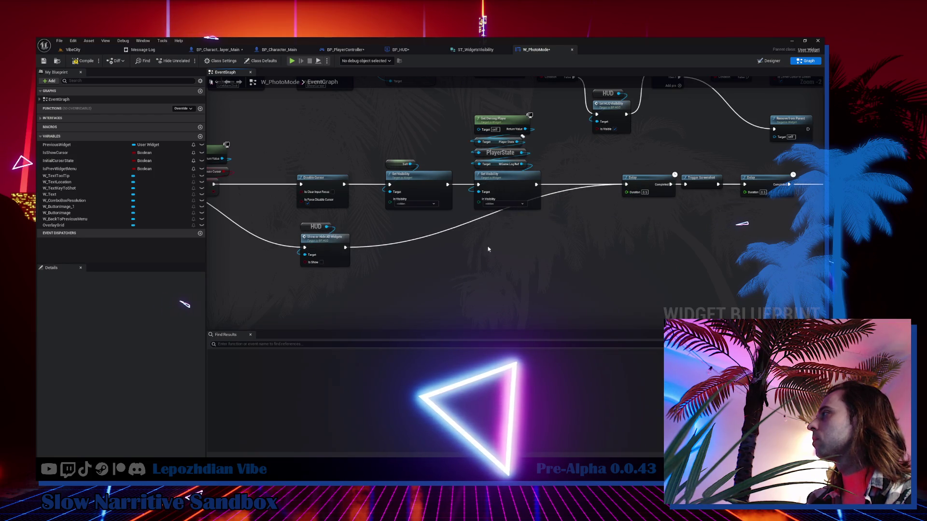
Step: Connect the later Delay's Completed pin to the second Show or Hide All Widgets node
{"action": "left_click_drag", "start_coordinate": [506, 259], "coordinate": [296, 272]}
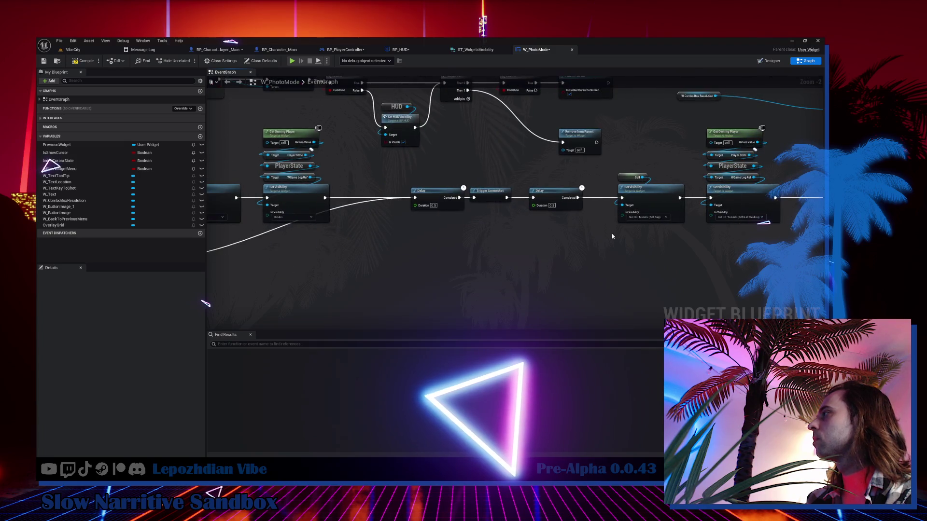
{"action": "left_click_drag", "start_coordinate": [698, 244], "coordinate": [533, 244]}
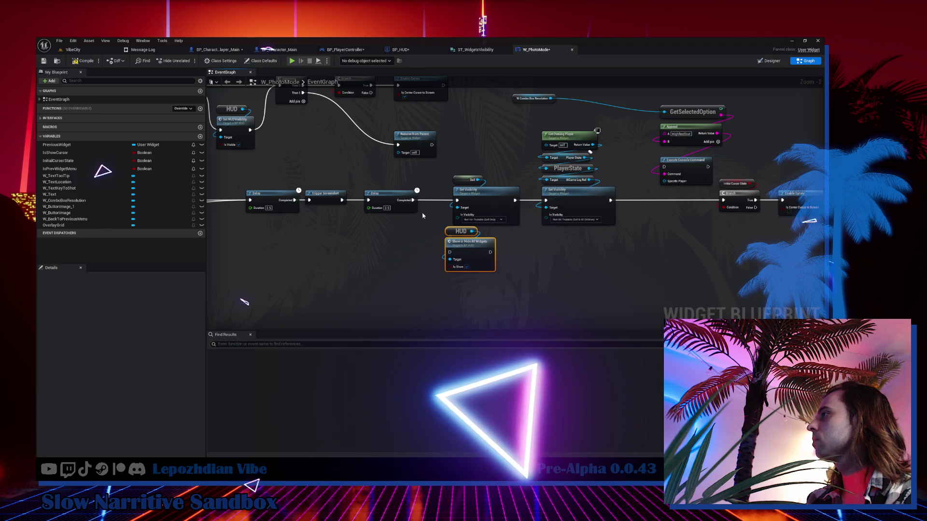
{"action": "mouse_move", "coordinate": [414, 201]}
{"action": "left_mouse_down"}
{"action": "mouse_move", "coordinate": [449, 252]}
{"action": "mouse_move", "coordinate": [710, 269]}
{"action": "left_mouse_up"}
{"action": "scroll", "coordinate": [450, 252], "scroll_direction": "down", "scroll_amount": 2}
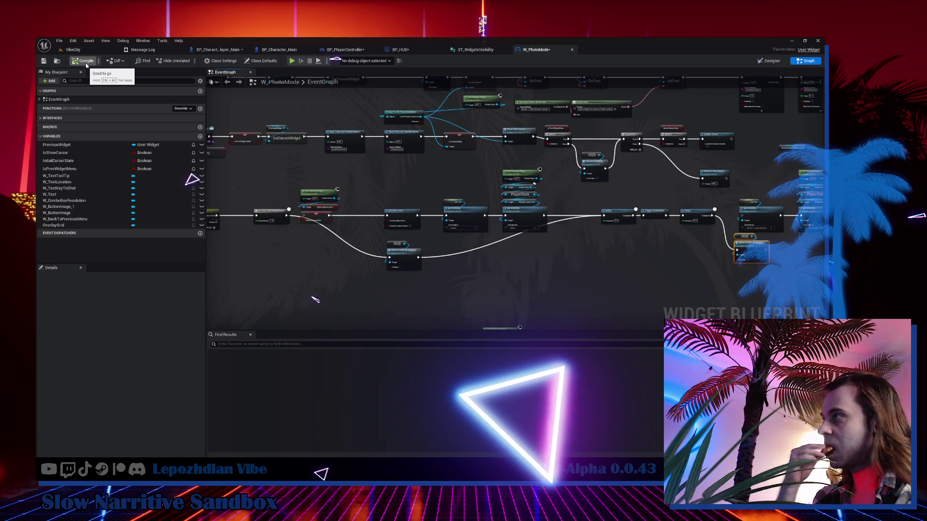
{"action": "left_click", "coordinate": [82, 50]}
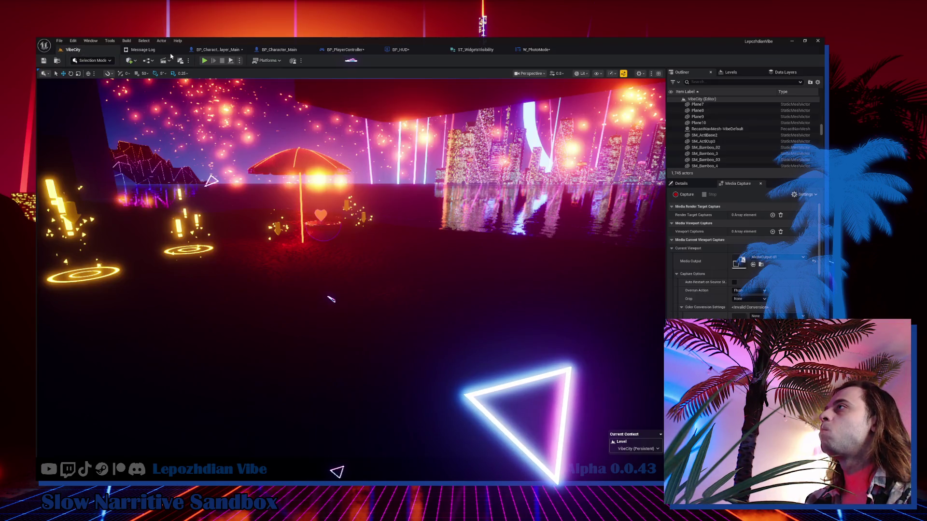
Step: Play VibeCity in the editor, toggle Photomode with P, and show then hide the cursor
{"action": "left_click", "coordinate": [205, 61]}
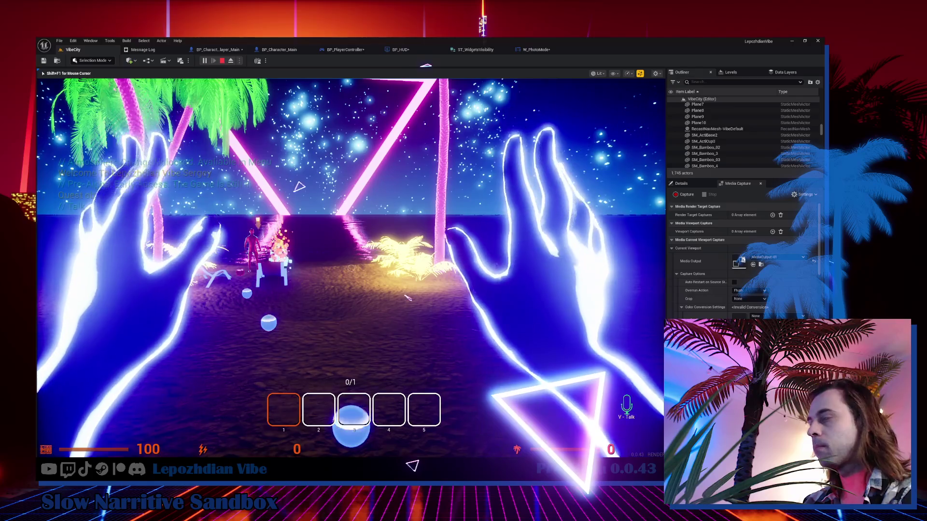
{"action": "key", "text": "p"}
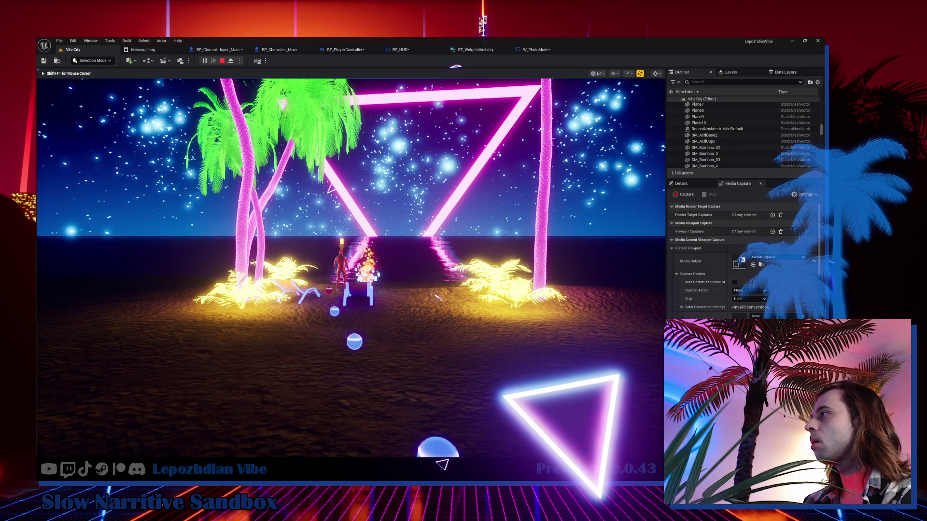
{"action": "key", "text": "p"}
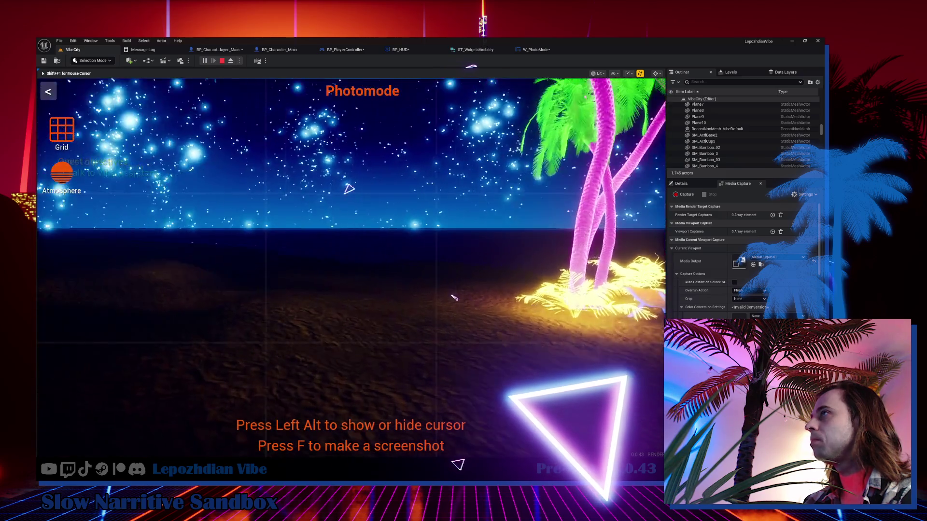
{"action": "key", "text": "shift+F1"}
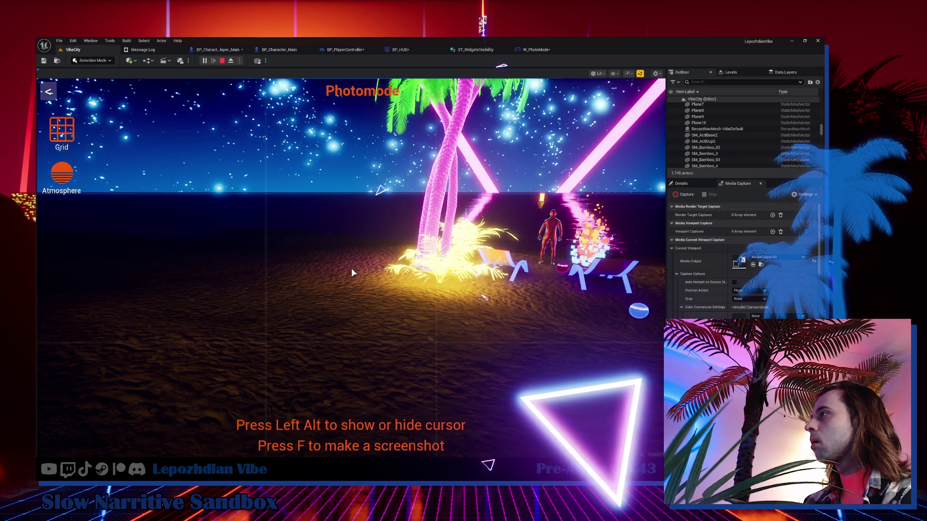
{"action": "key", "text": "alt"}
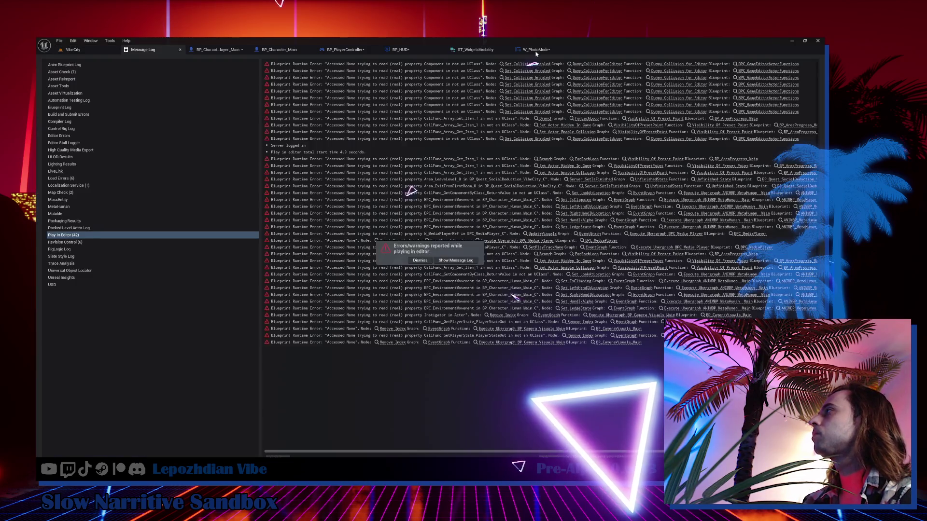
Step: Locate the InitialCursorState uses and delete the cursor-state SET with Show Mouse Cursor and Get Owning Player
{"action": "left_click", "coordinate": [536, 49]}
{"action": "scroll", "coordinate": [352, 201], "scroll_direction": "up", "scroll_amount": 5}
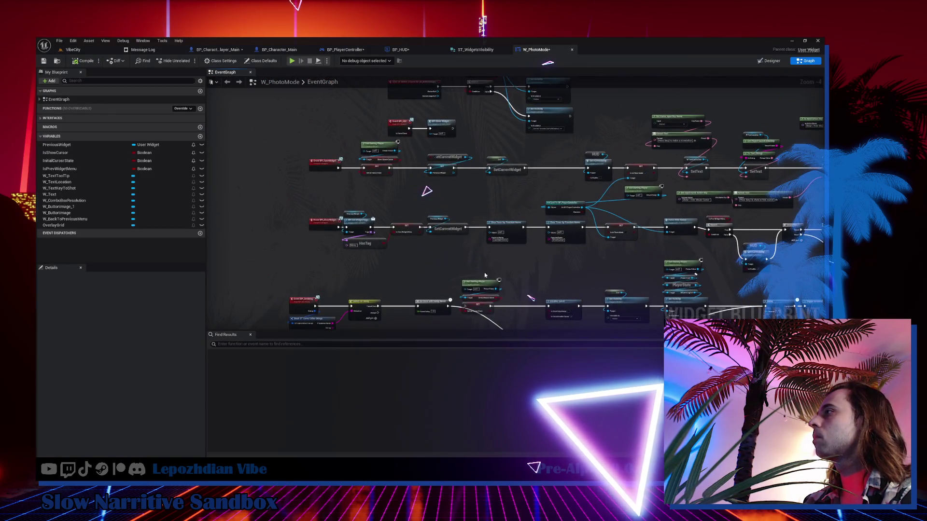
{"action": "left_click_drag", "start_coordinate": [455, 266], "coordinate": [445, 205]}
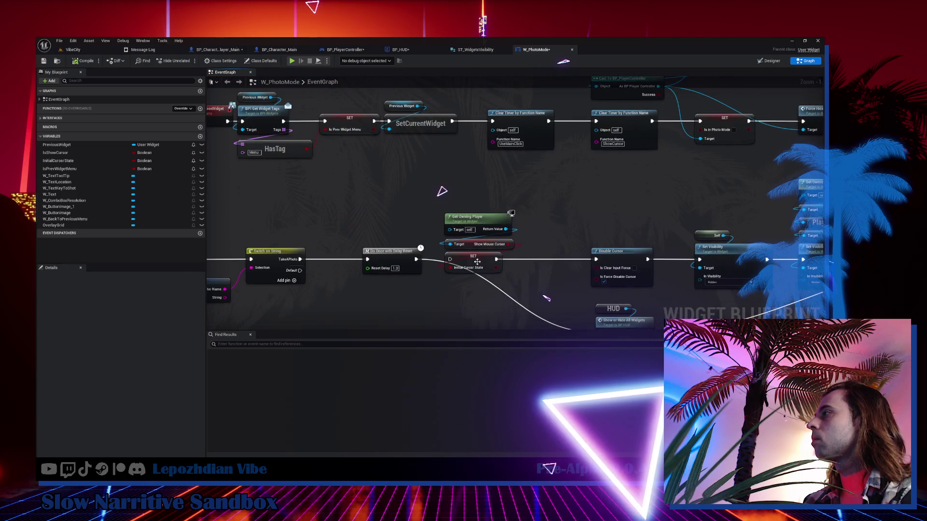
{"action": "right_click", "coordinate": [478, 265]}
{"action": "left_click", "coordinate": [591, 327]}
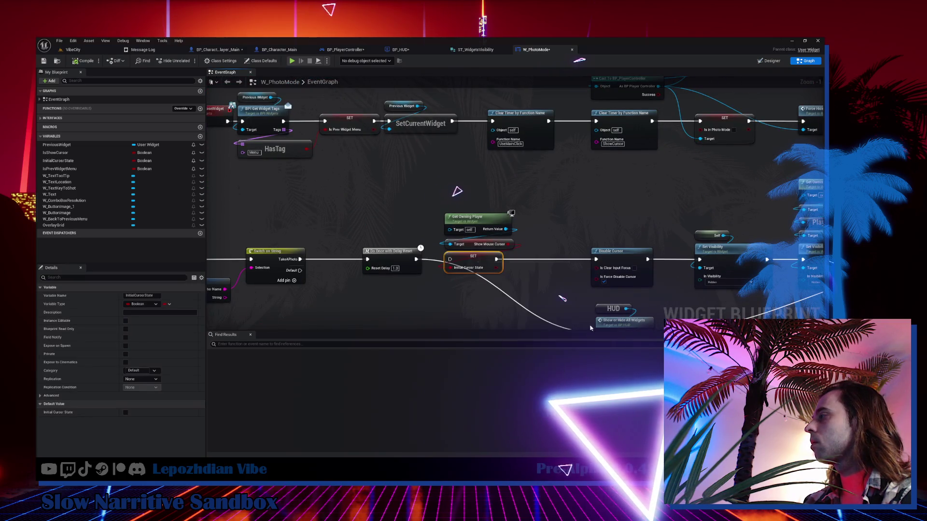
{"action": "double_click", "coordinate": [242, 367]}
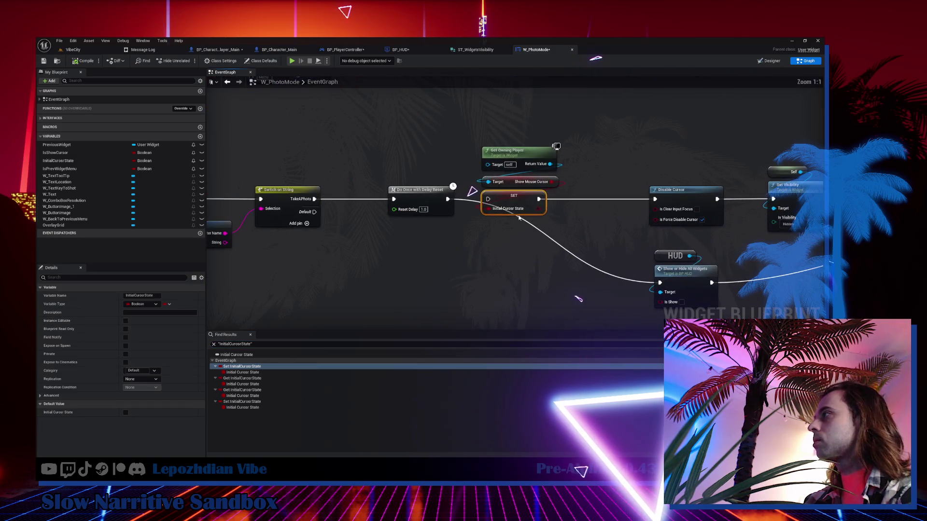
{"action": "left_click_drag", "start_coordinate": [517, 127], "coordinate": [476, 205]}
{"action": "left_click_drag", "start_coordinate": [579, 289], "coordinate": [407, 283]}
{"action": "key", "text": "Delete"}
Step: Delete the Disable Cursor, Set Visibility and PlayerState node cluster
{"action": "mouse_move", "coordinate": [476, 226]}
{"action": "left_mouse_down"}
{"action": "mouse_move", "coordinate": [687, 139]}
{"action": "mouse_move", "coordinate": [430, 140]}
{"action": "left_mouse_up"}
{"action": "key", "text": "Delete"}
{"action": "left_click_drag", "start_coordinate": [425, 94], "coordinate": [560, 231]}
{"action": "key", "text": "Delete"}
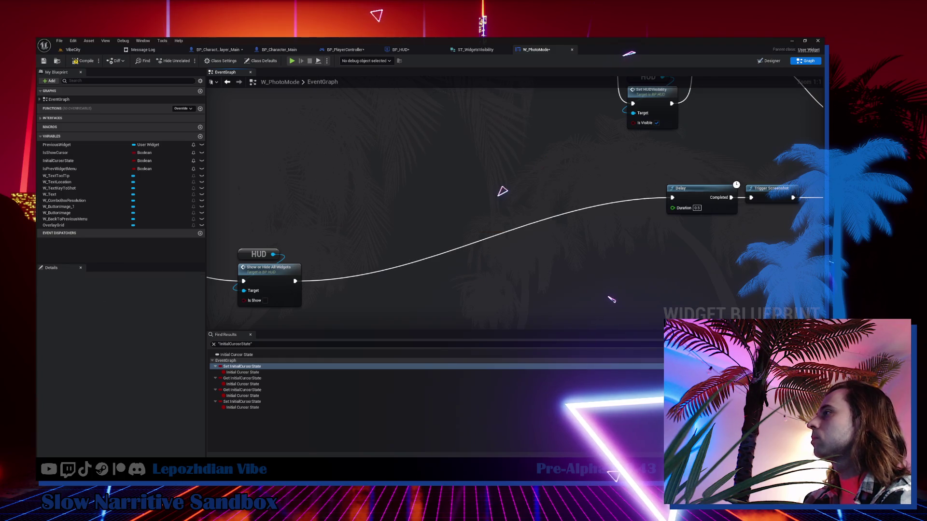
Step: Place the HUD Show or Hide node right after the Delay
{"action": "left_click_drag", "start_coordinate": [289, 212], "coordinate": [501, 249]}
{"action": "left_click_drag", "start_coordinate": [478, 300], "coordinate": [314, 216]}
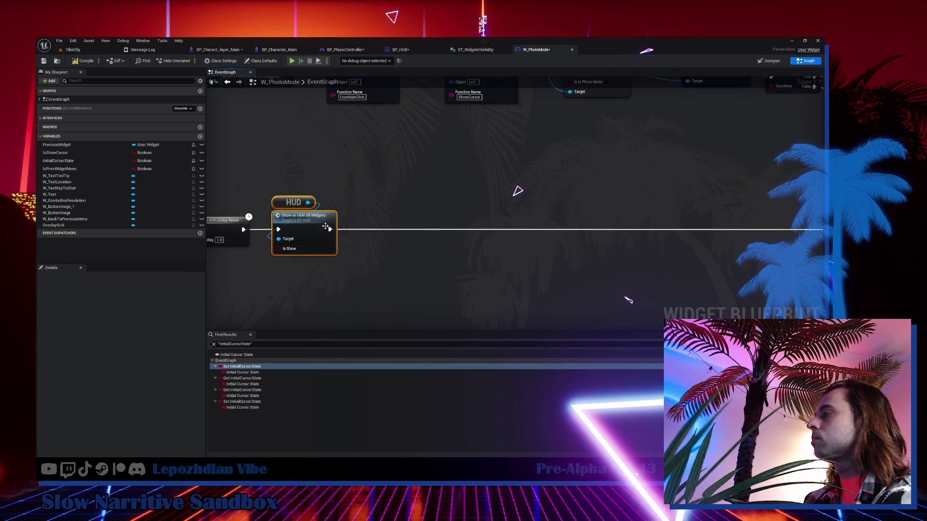
{"action": "scroll", "coordinate": [531, 217], "scroll_direction": "down", "scroll_amount": 3}
{"action": "mouse_move", "coordinate": [541, 191]}
{"action": "left_mouse_down"}
{"action": "mouse_move", "coordinate": [615, 235]}
{"action": "mouse_move", "coordinate": [685, 247]}
{"action": "mouse_move", "coordinate": [265, 220]}
{"action": "left_mouse_up"}
{"action": "left_click_drag", "start_coordinate": [794, 267], "coordinate": [389, 248]}
{"action": "mouse_move", "coordinate": [458, 261]}
{"action": "left_mouse_down"}
{"action": "mouse_move", "coordinate": [248, 224]}
{"action": "mouse_move", "coordinate": [568, 252]}
{"action": "mouse_move", "coordinate": [379, 231]}
{"action": "left_mouse_up"}
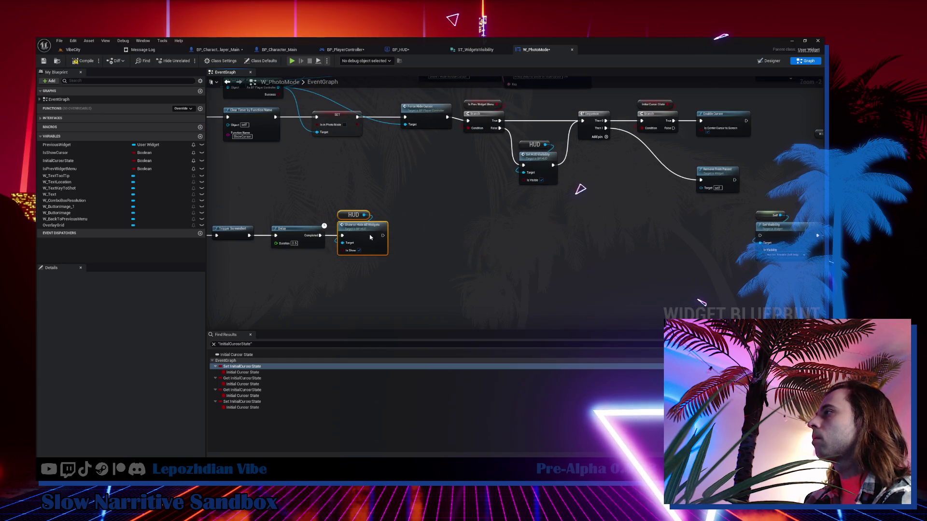
Step: Delete the remaining Self, Set Visibility and PlayerState nodes plus the Branch and Enable Cursor
{"action": "left_click_drag", "start_coordinate": [524, 249], "coordinate": [401, 238]}
{"action": "mouse_move", "coordinate": [565, 237]}
{"action": "left_mouse_down"}
{"action": "mouse_move", "coordinate": [592, 265]}
{"action": "mouse_move", "coordinate": [434, 258]}
{"action": "left_mouse_up"}
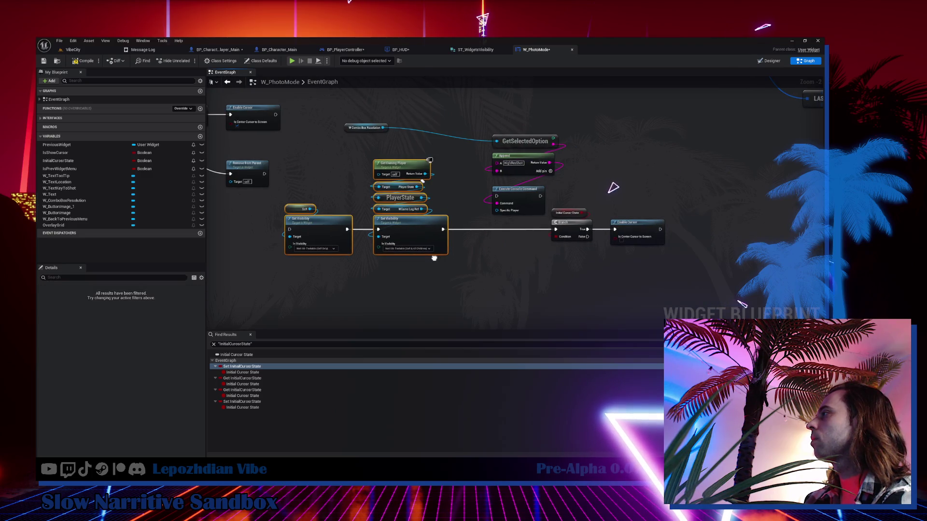
{"action": "key", "text": "Delete"}
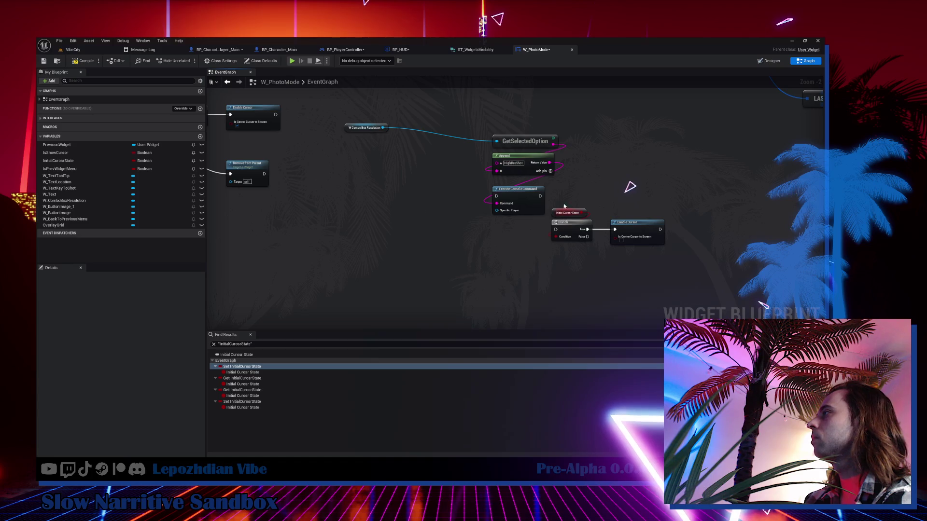
{"action": "left_click_drag", "start_coordinate": [562, 187], "coordinate": [649, 258]}
{"action": "key", "text": "Delete"}
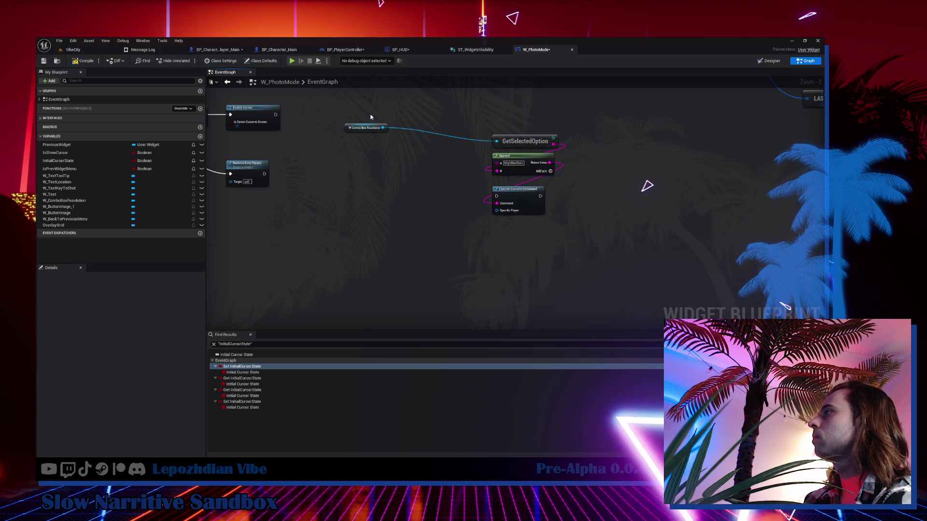
{"action": "scroll", "coordinate": [502, 222], "scroll_direction": "down", "scroll_amount": 3}
{"action": "left_click_drag", "start_coordinate": [508, 219], "coordinate": [390, 249]}
{"action": "scroll", "coordinate": [357, 184], "scroll_direction": "up", "scroll_amount": 3}
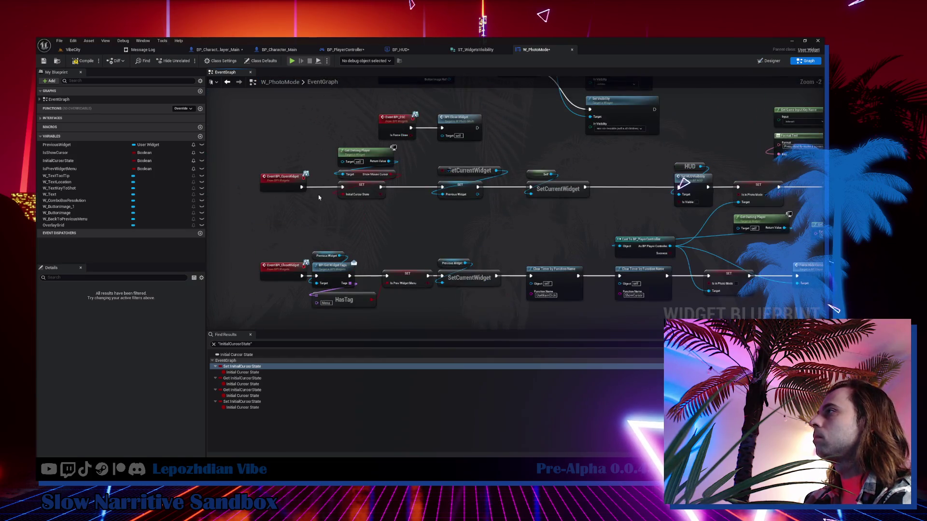
Step: Reroute OpenWidget past the cursor-state SET and delete those cursor nodes
{"action": "left_click_drag", "start_coordinate": [301, 188], "coordinate": [435, 187]}
{"action": "left_click_drag", "start_coordinate": [342, 154], "coordinate": [397, 199]}
{"action": "key", "text": "Delete"}
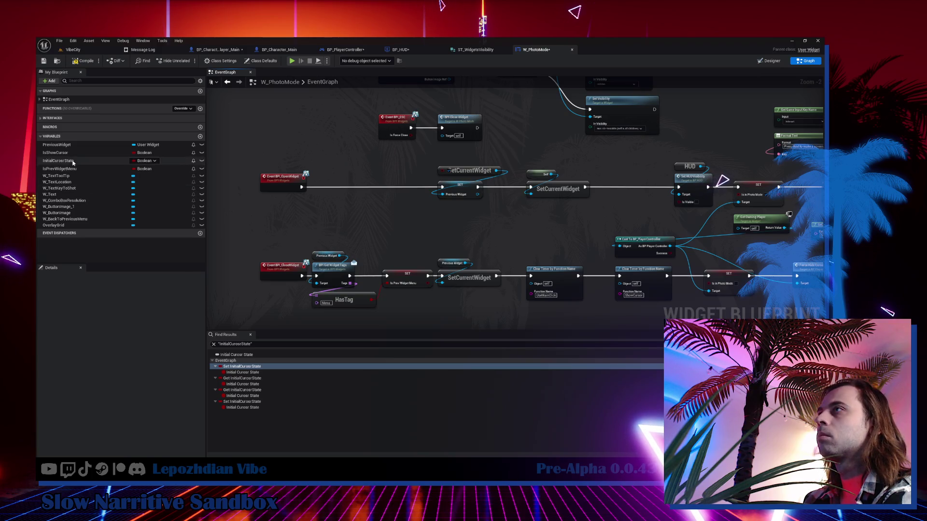
Step: Find the last InitialCursorState read, connect the exit flow to Remove from Parent, and delete Branch and Enable Cursor
{"action": "right_click", "coordinate": [74, 164]}
{"action": "left_click", "coordinate": [157, 188]}
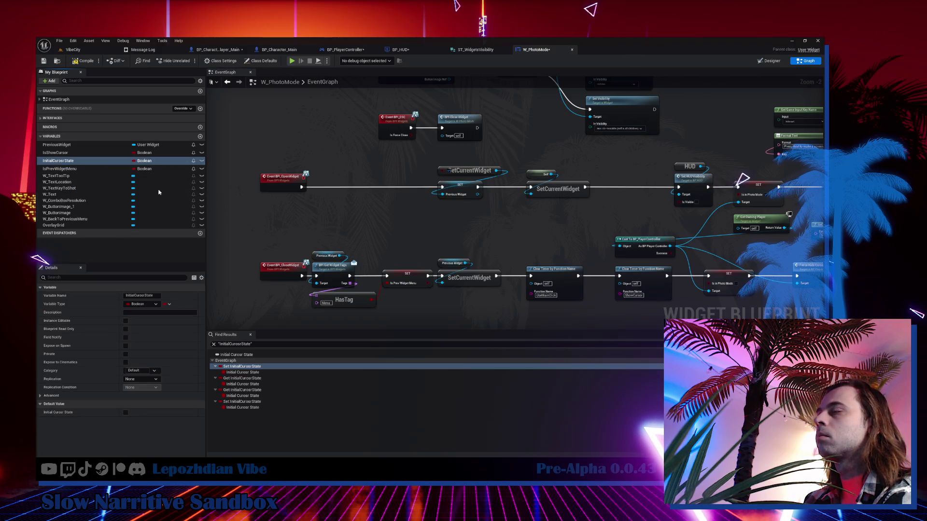
{"action": "left_click", "coordinate": [242, 367]}
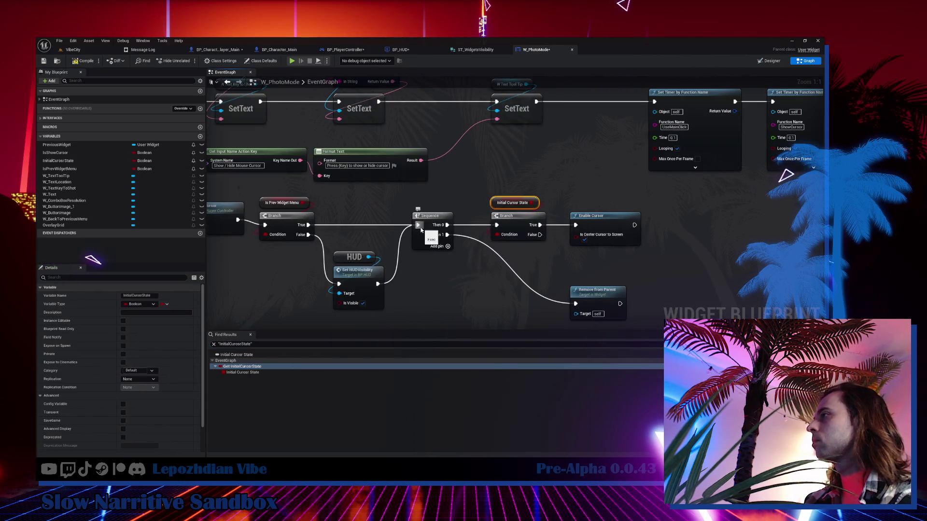
{"action": "left_click_drag", "start_coordinate": [420, 230], "coordinate": [576, 304]}
{"action": "mouse_move", "coordinate": [489, 179]}
{"action": "left_mouse_down"}
{"action": "mouse_move", "coordinate": [565, 242]}
{"action": "mouse_move", "coordinate": [643, 249]}
{"action": "left_mouse_up"}
{"action": "key", "text": "Delete"}
{"action": "key", "text": "Delete"}
{"action": "left_click_drag", "start_coordinate": [590, 292], "coordinate": [471, 218]}
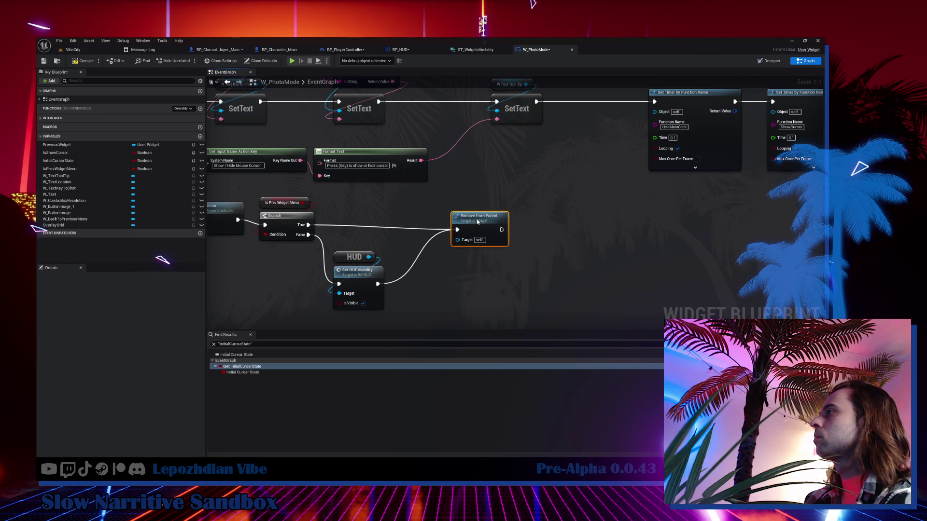
Step: Compile W_PhotoMode and go back to the VibeCity level
{"action": "scroll", "coordinate": [476, 222], "scroll_direction": "down", "scroll_amount": 3}
{"action": "left_click_drag", "start_coordinate": [744, 255], "coordinate": [790, 297]}
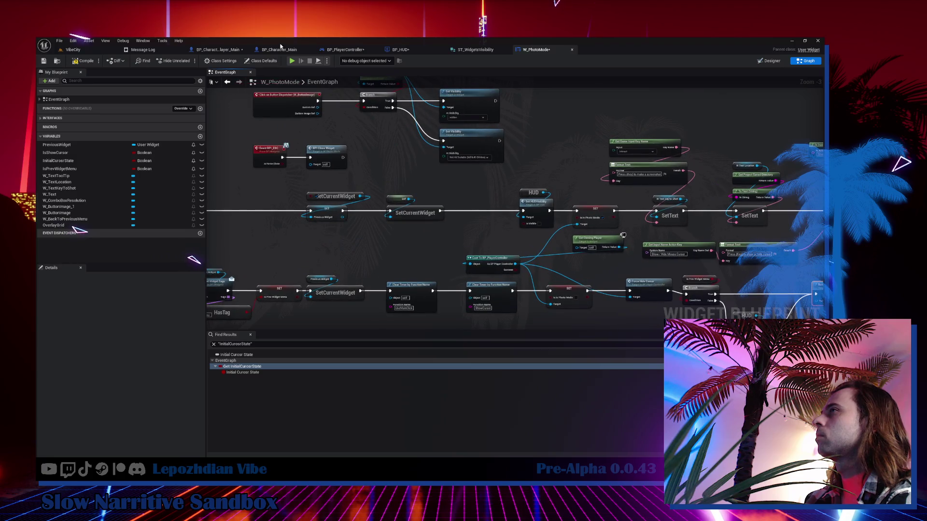
{"action": "left_click", "coordinate": [77, 53]}
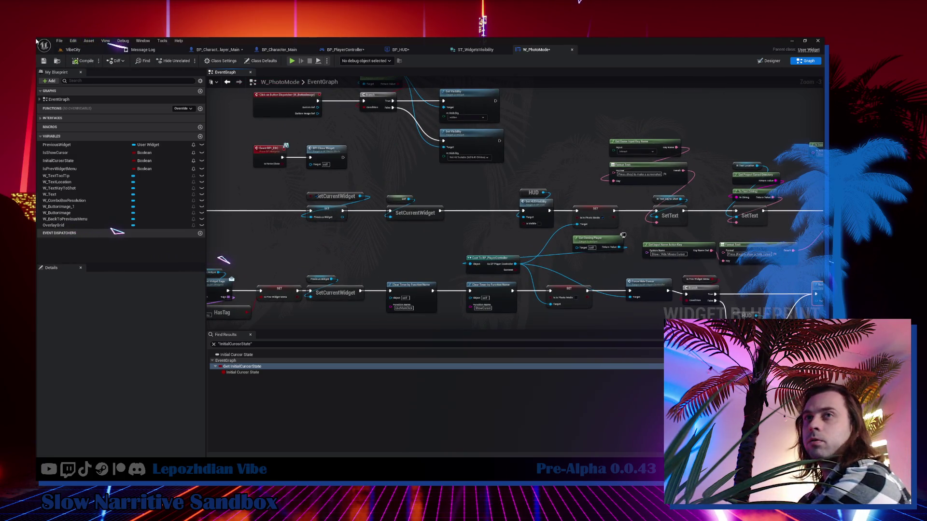
{"action": "left_click", "coordinate": [79, 51]}
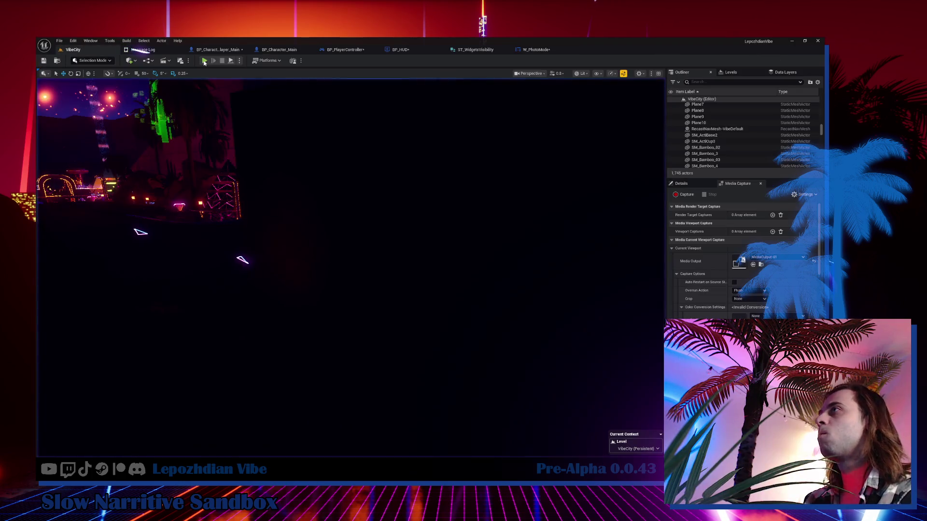
Step: Play VibeCity, open and close Photomode with P and Escape, stop play, and reopen W_PhotoMode
{"action": "left_click", "coordinate": [205, 61]}
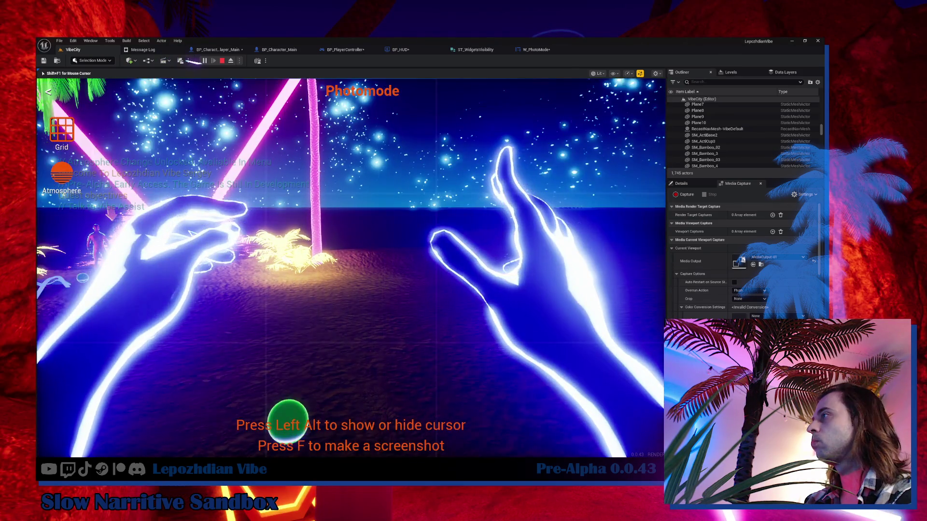
{"action": "key", "text": "alt"}
{"action": "key", "text": "p"}
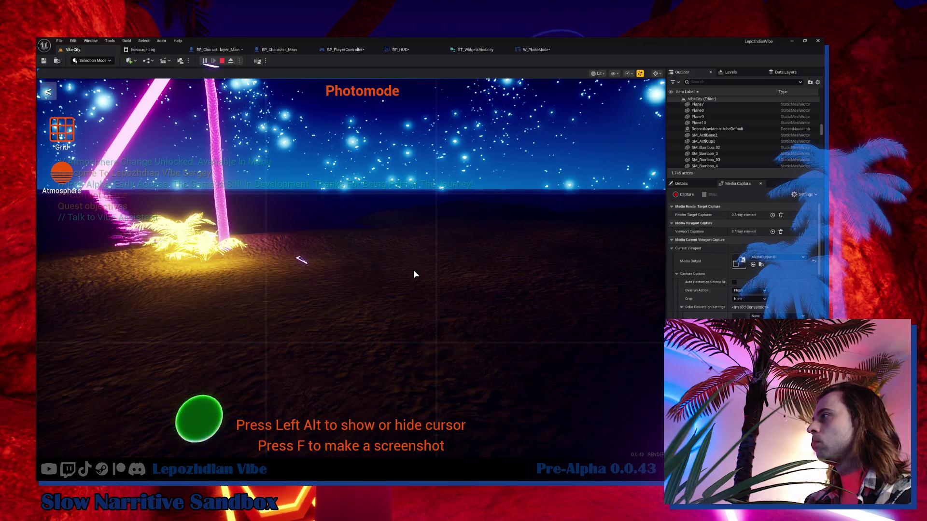
{"action": "left_click", "coordinate": [413, 275]}
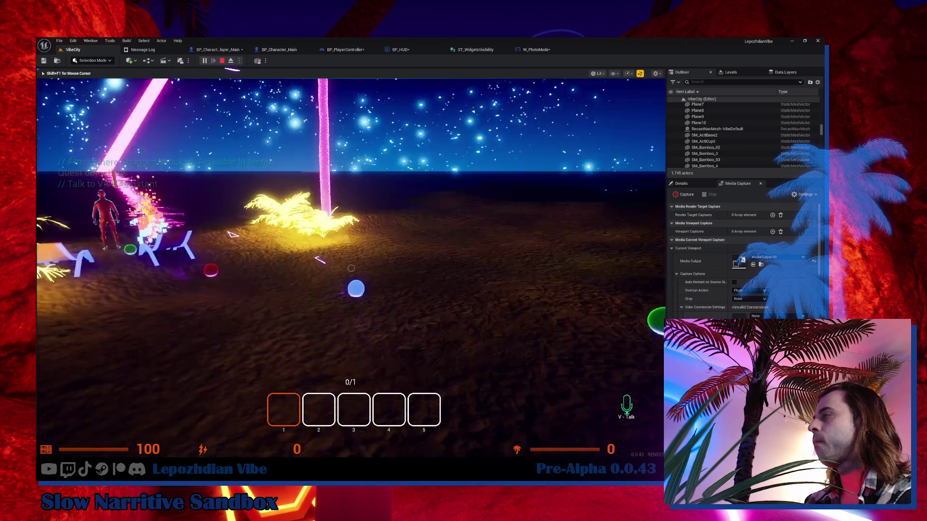
{"action": "key", "text": "p"}
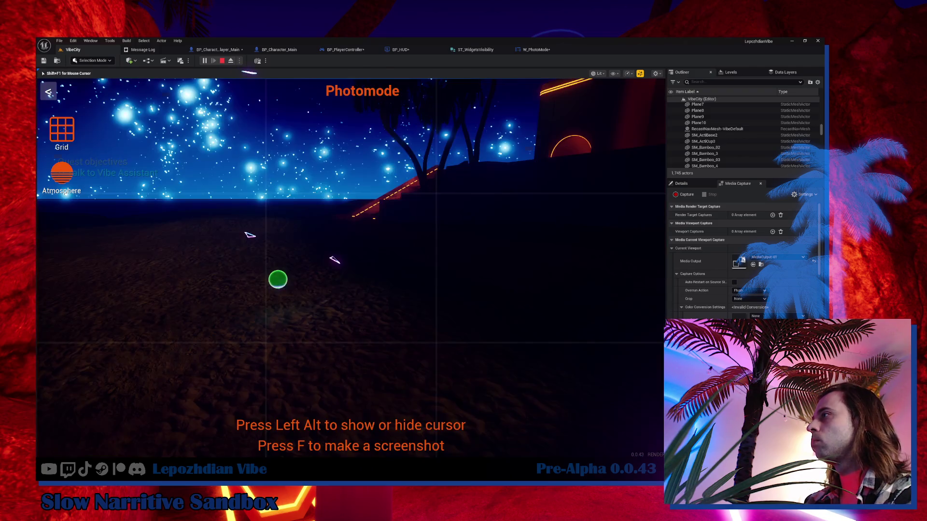
{"action": "key", "text": "Escape"}
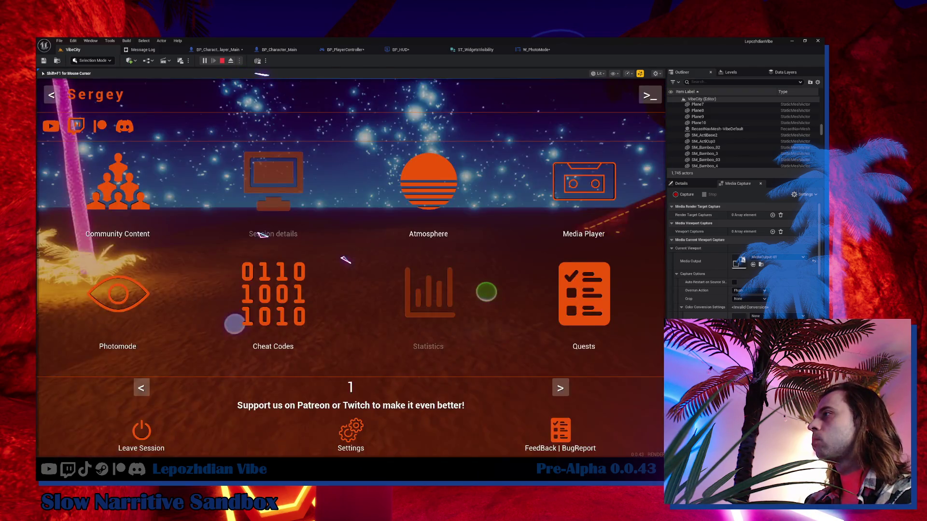
{"action": "key", "text": "Escape"}
{"action": "key", "text": "shift+F1"}
{"action": "key", "text": "Escape"}
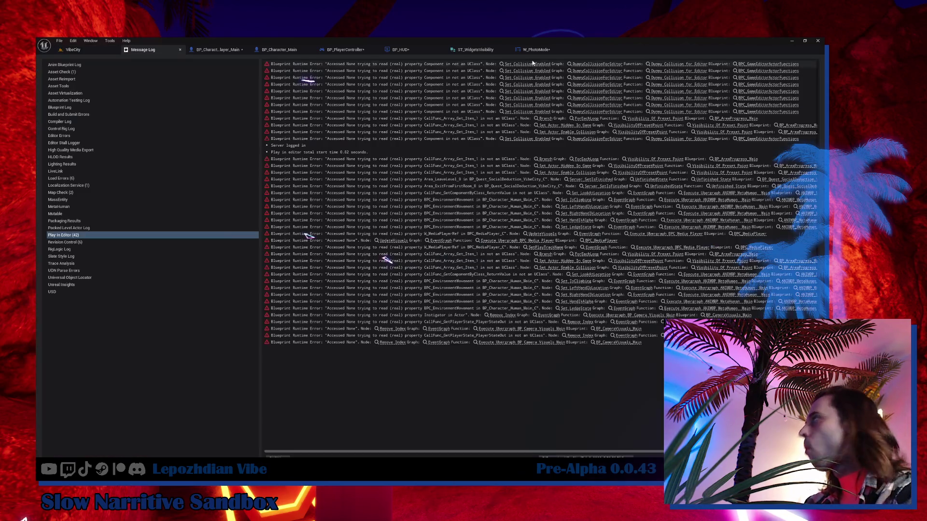
{"action": "left_click", "coordinate": [537, 51]}
{"action": "left_click_drag", "start_coordinate": [398, 233], "coordinate": [449, 272]}
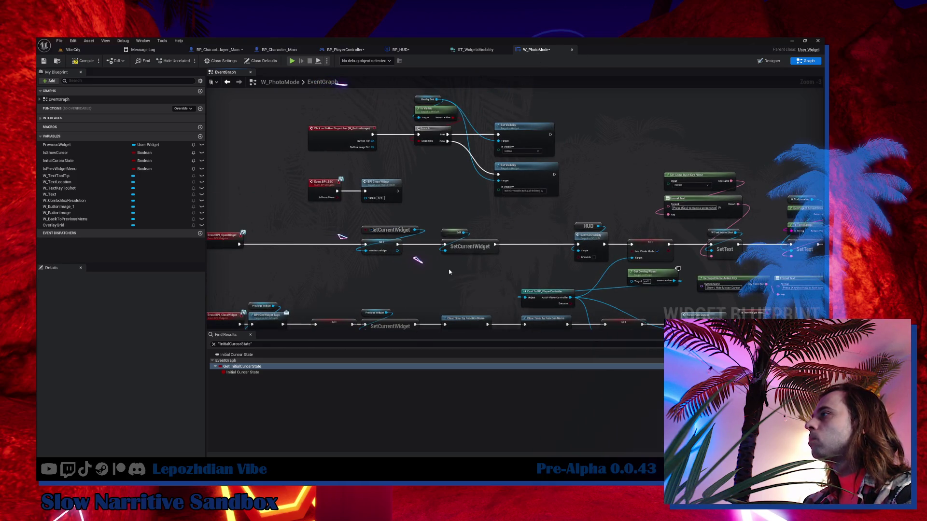
Step: Zoom and pan across the Delay, Trigger Screenshot, Branch and Enable Cursor nodes, then return to VibeCity
{"action": "scroll", "coordinate": [449, 272], "scroll_direction": "down", "scroll_amount": 4}
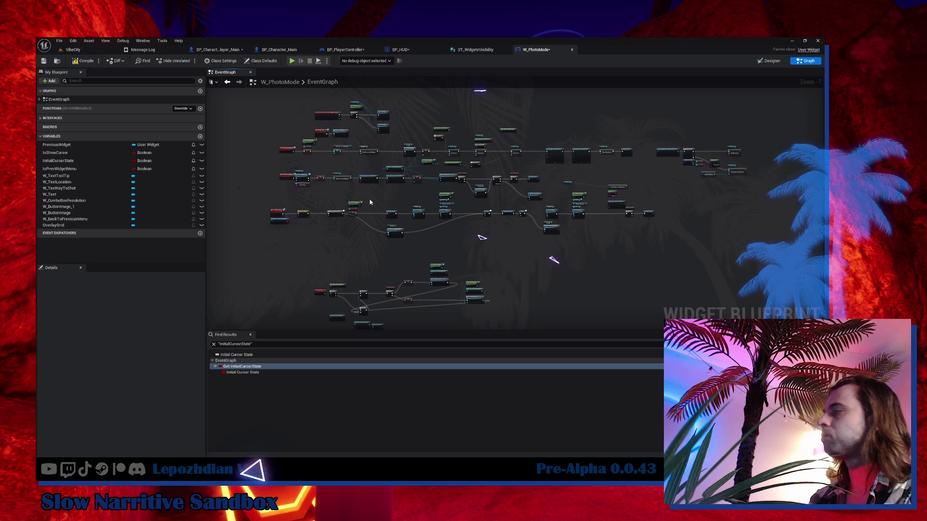
{"action": "scroll", "coordinate": [370, 202], "scroll_direction": "up", "scroll_amount": 6}
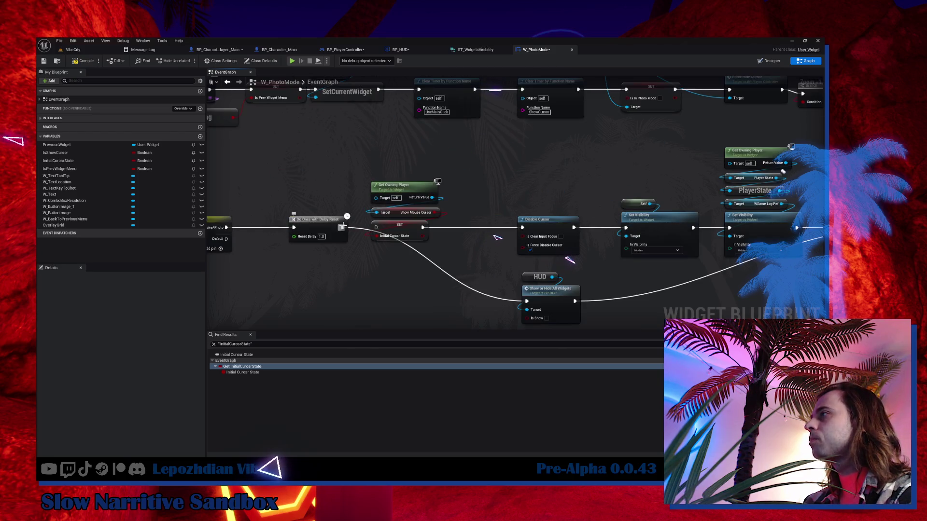
{"action": "left_click_drag", "start_coordinate": [508, 237], "coordinate": [433, 215]}
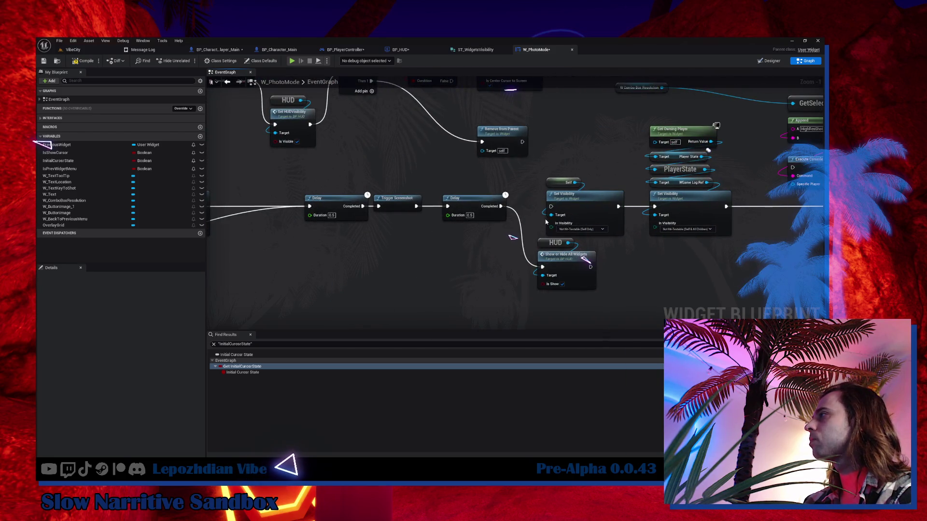
{"action": "left_click_drag", "start_coordinate": [539, 200], "coordinate": [339, 195]}
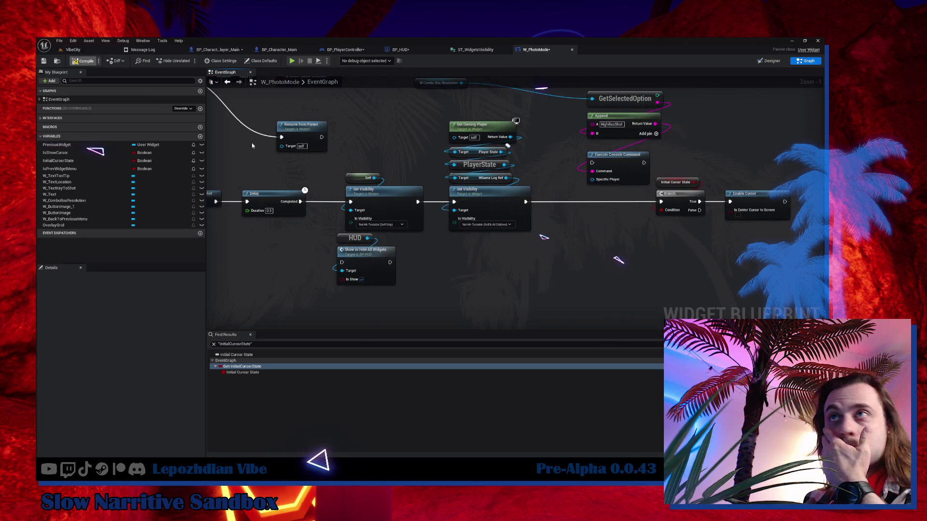
{"action": "scroll", "coordinate": [386, 226], "scroll_direction": "down", "scroll_amount": 4}
{"action": "left_click", "coordinate": [111, 50]}
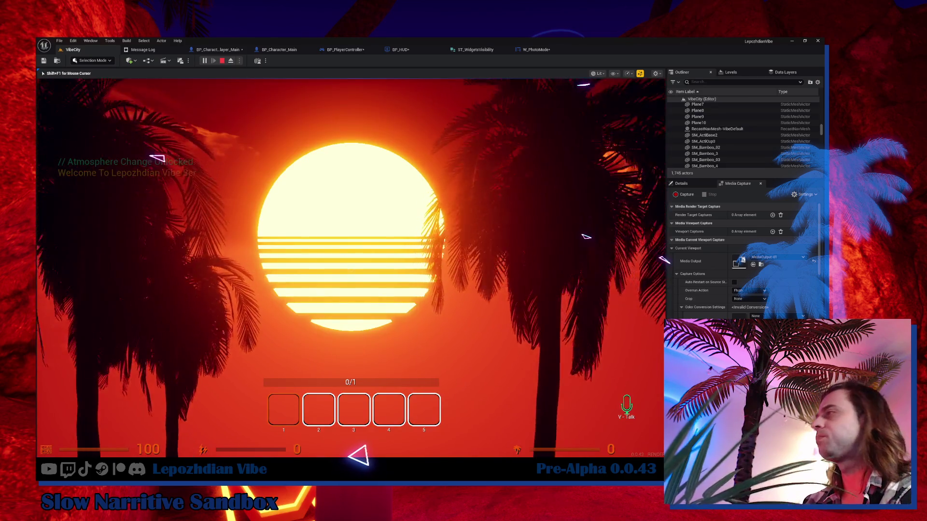
Step: Toggle Photomode on and off several times with P in the running game
{"action": "key", "text": "p"}
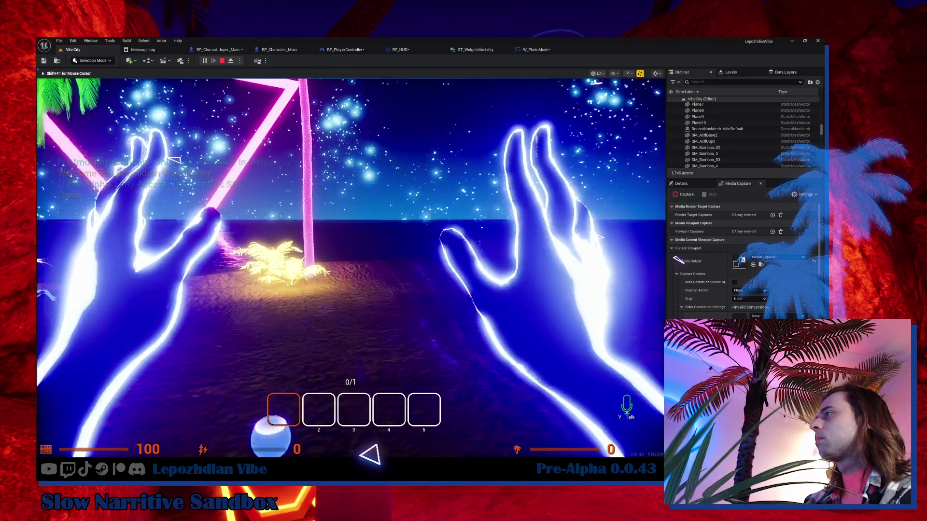
{"action": "key", "text": "p"}
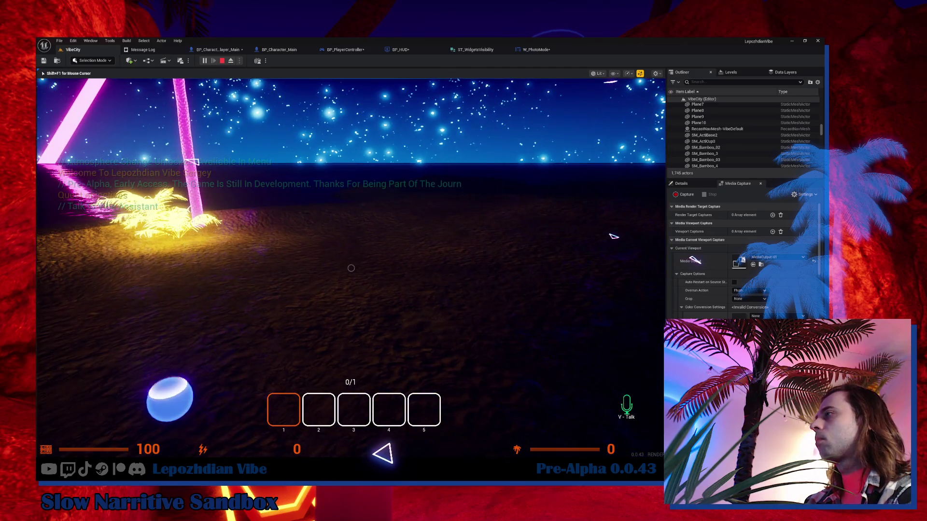
{"action": "key", "text": "p"}
{"action": "key", "text": "p"}
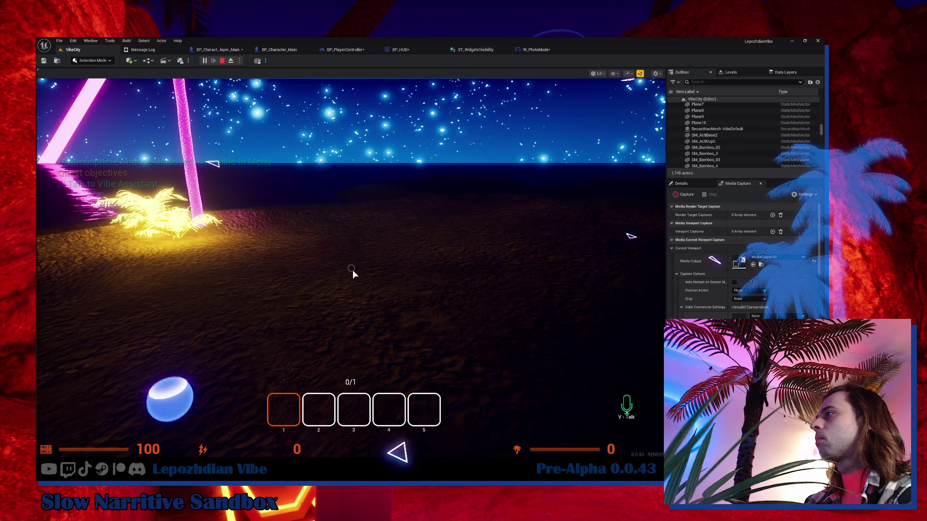
{"action": "left_click", "coordinate": [267, 281]}
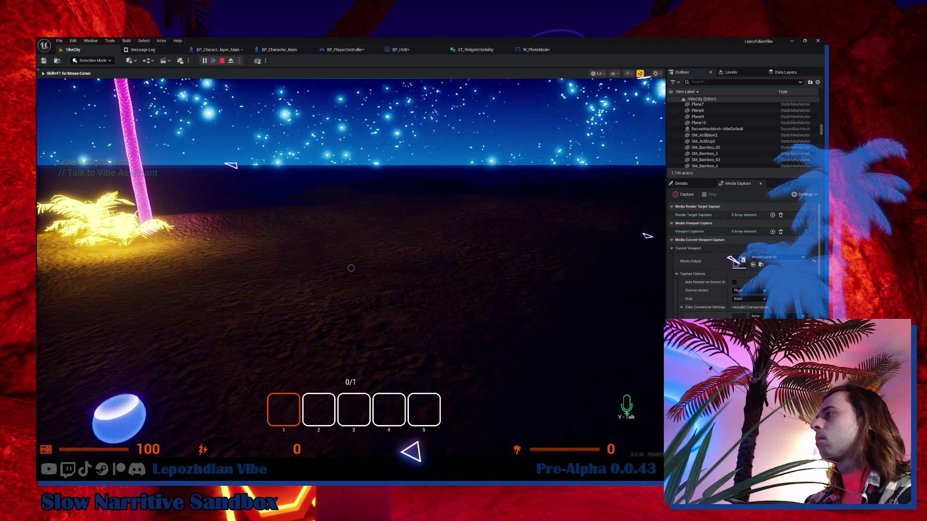
{"action": "key", "text": "p"}
{"action": "key", "text": "p"}
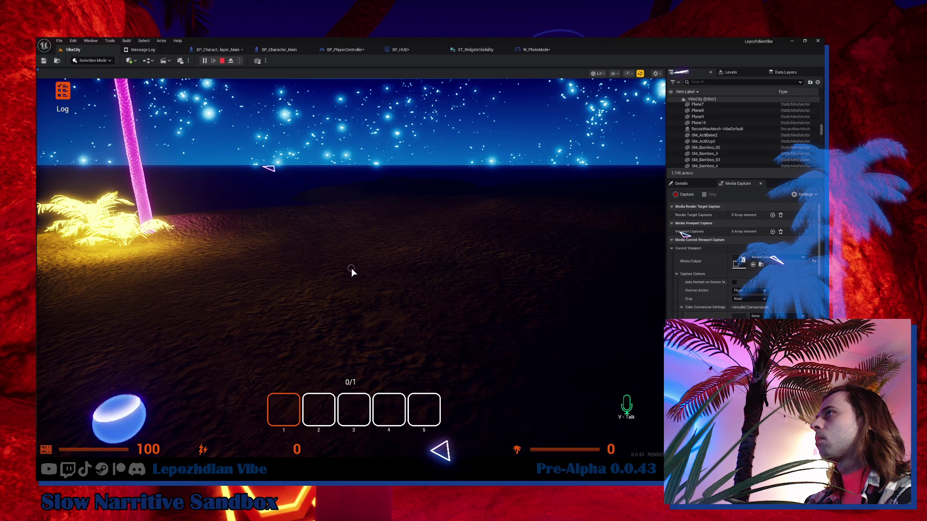
{"action": "left_click", "coordinate": [351, 268]}
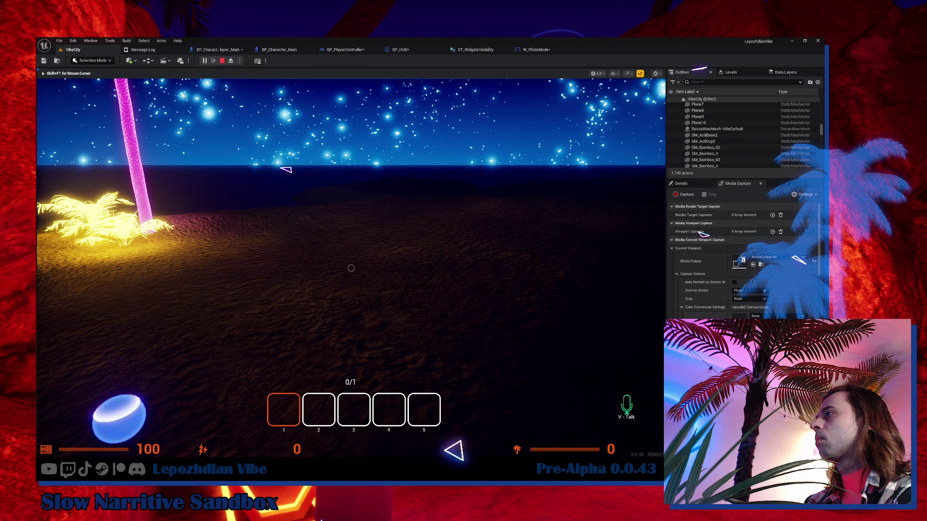
{"action": "key", "text": "p"}
{"action": "key", "text": "p"}
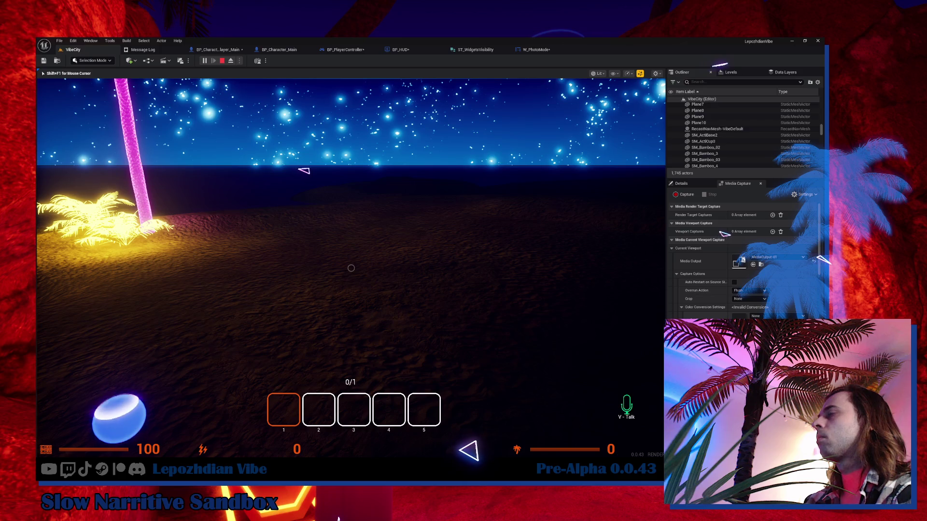
Step: Release the mouse, try photo mode from the Tab menu, stop play and return to W_PhotoMode
{"action": "key", "text": "shift+F1"}
{"action": "key", "text": "Tab"}
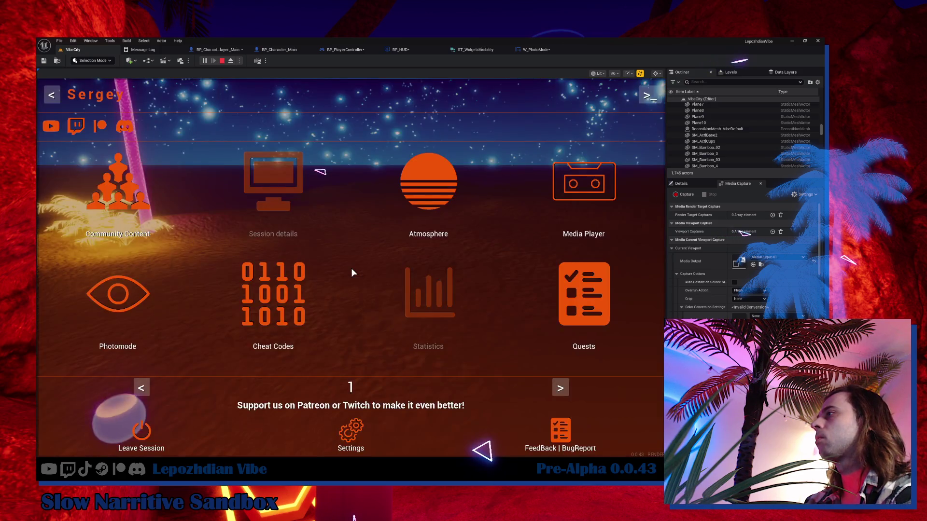
{"action": "key", "text": "p"}
{"action": "key", "text": "p"}
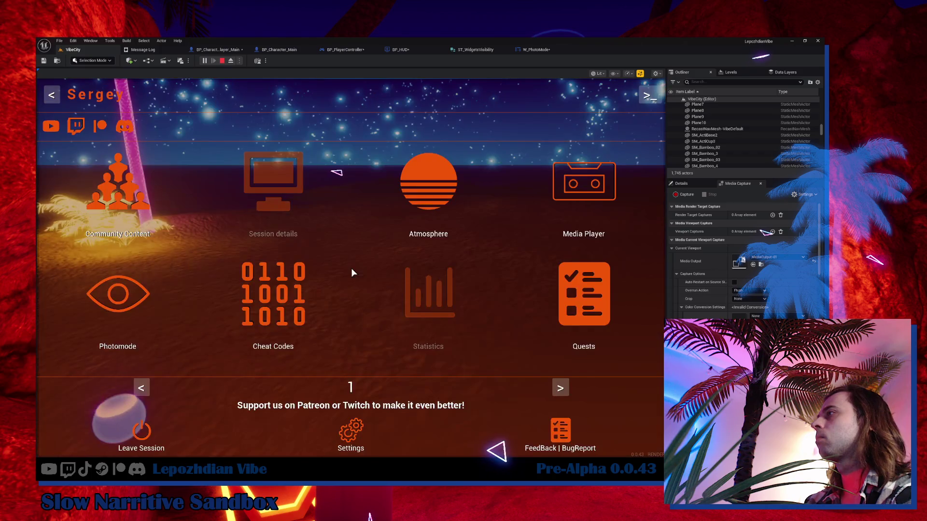
{"action": "key", "text": "Tab"}
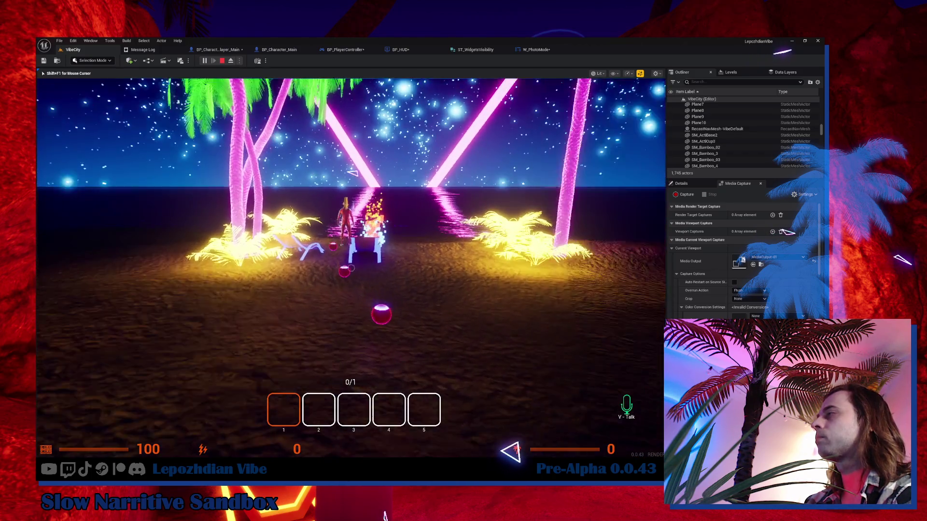
{"action": "key", "text": "Escape"}
{"action": "left_click", "coordinate": [528, 50]}
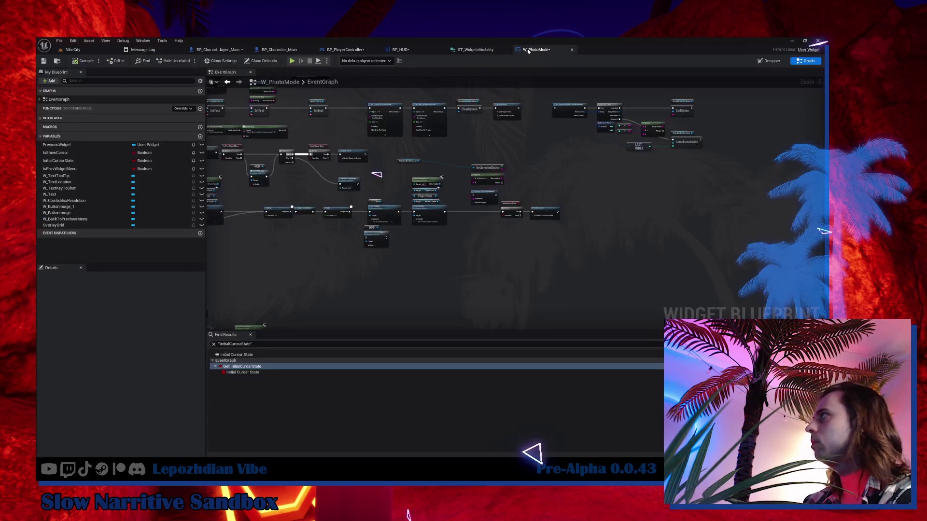
Step: Delete the extra right-hand HUD Show or Hide All Widgets node in W_PhotoMode and compile
{"action": "scroll", "coordinate": [417, 182], "scroll_direction": "up", "scroll_amount": 2}
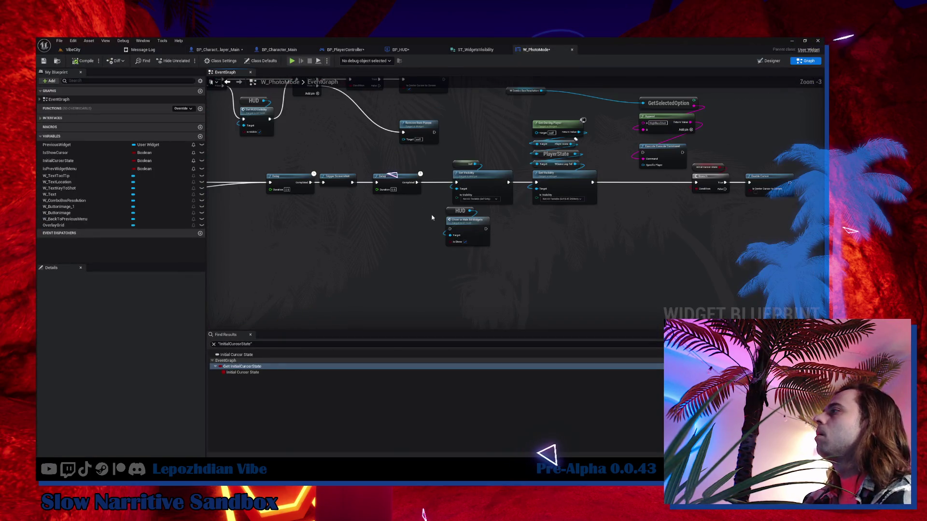
{"action": "mouse_move", "coordinate": [449, 222]}
{"action": "left_mouse_down"}
{"action": "mouse_move", "coordinate": [437, 256]}
{"action": "mouse_move", "coordinate": [699, 244]}
{"action": "mouse_move", "coordinate": [733, 255]}
{"action": "mouse_move", "coordinate": [738, 265]}
{"action": "left_mouse_up"}
{"action": "left_click_drag", "start_coordinate": [517, 119], "coordinate": [350, 198]}
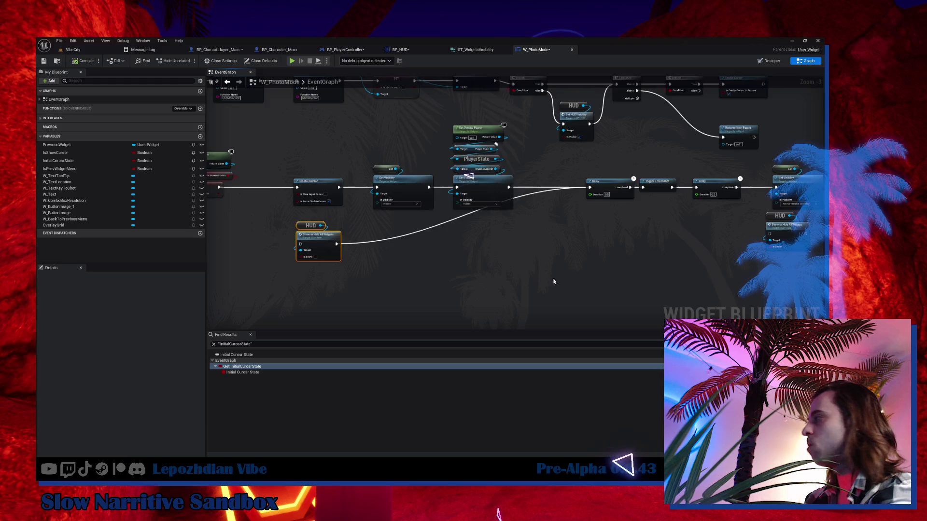
{"action": "left_click_drag", "start_coordinate": [564, 279], "coordinate": [375, 269]}
{"action": "left_click", "coordinate": [582, 235]}
{"action": "key", "text": "Delete"}
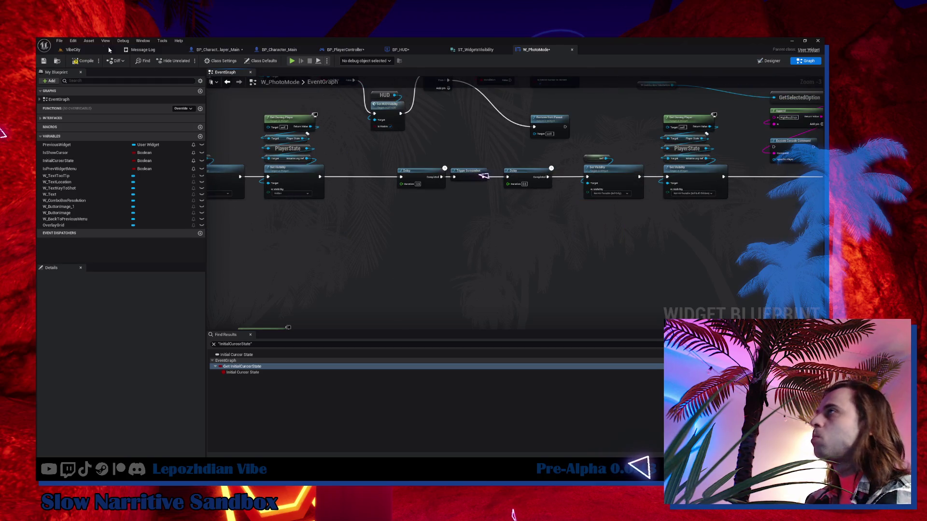
{"action": "left_click", "coordinate": [87, 61]}
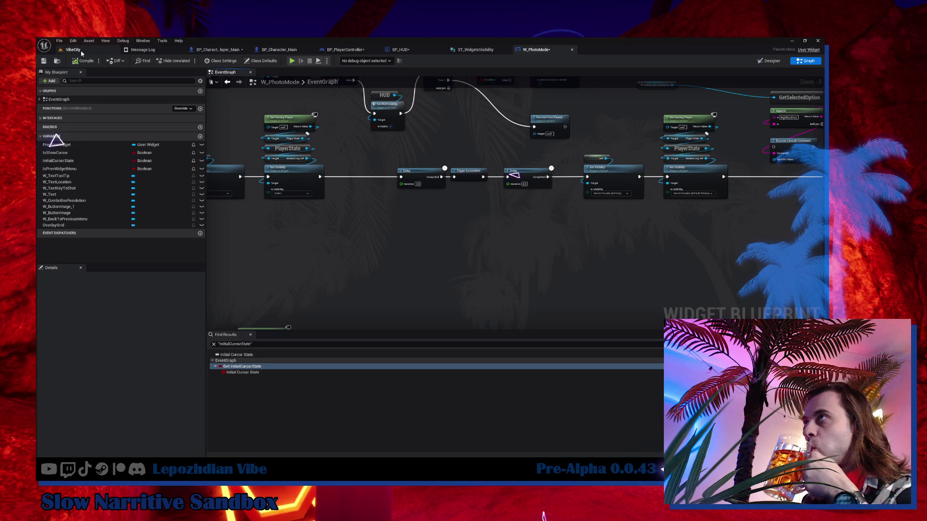
Step: Return to the VibeCity level and save all changed assets
{"action": "left_click", "coordinate": [87, 49]}
{"action": "left_click", "coordinate": [59, 41]}
{"action": "left_click", "coordinate": [88, 130]}
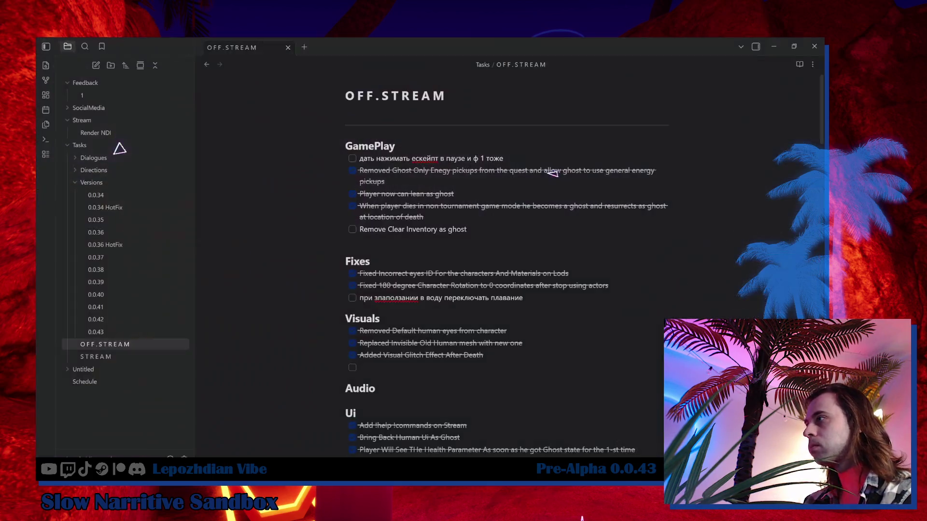
Step: Switch to Obsidian to view the OFF.STREAM task list
{"action": "left_click", "coordinate": [149, 440]}
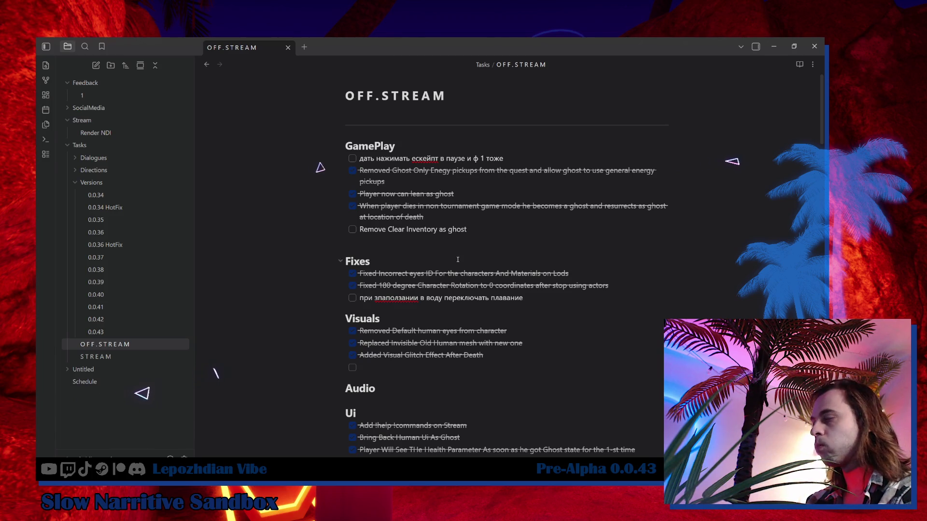
Step: Read the OFF.STREAM tasks down to the Vibe Editor notes, then return to Unreal Engine
{"action": "scroll", "coordinate": [458, 260], "scroll_direction": "down", "scroll_amount": 4}
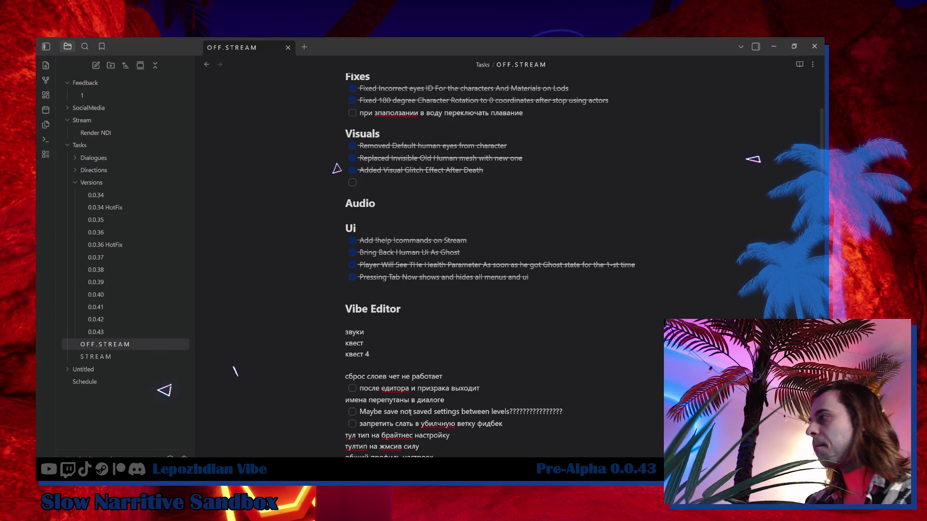
{"action": "scroll", "coordinate": [412, 408], "scroll_direction": "down", "scroll_amount": 2}
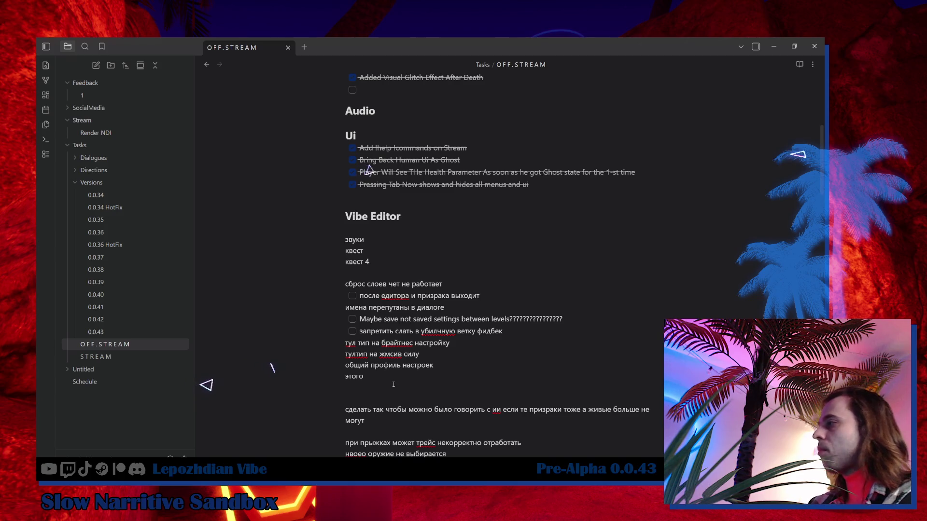
{"action": "scroll", "coordinate": [385, 391], "scroll_direction": "down", "scroll_amount": 1}
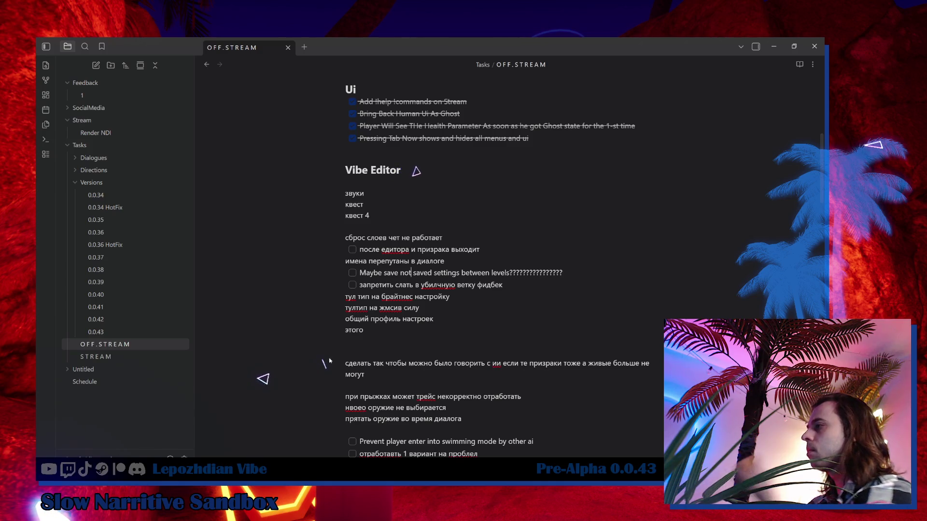
{"action": "scroll", "coordinate": [345, 360], "scroll_direction": "down", "scroll_amount": 4}
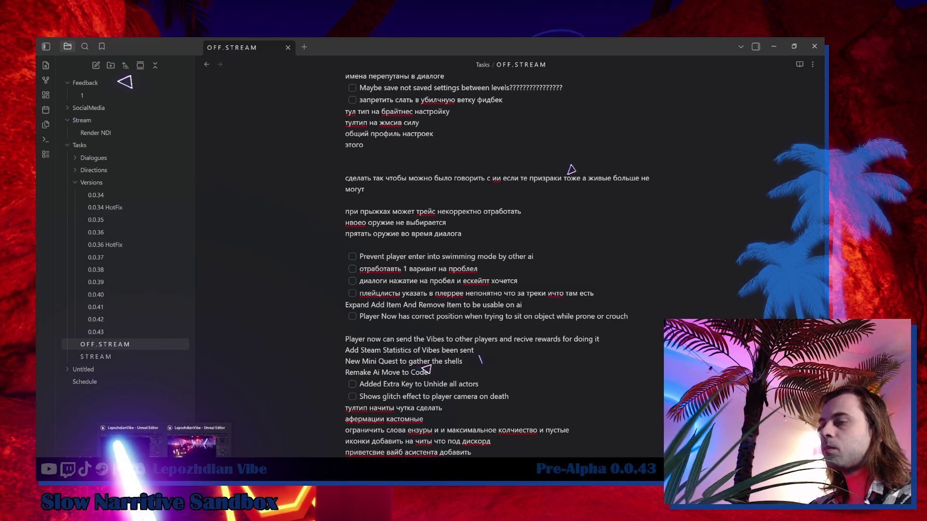
{"action": "left_click", "coordinate": [130, 441]}
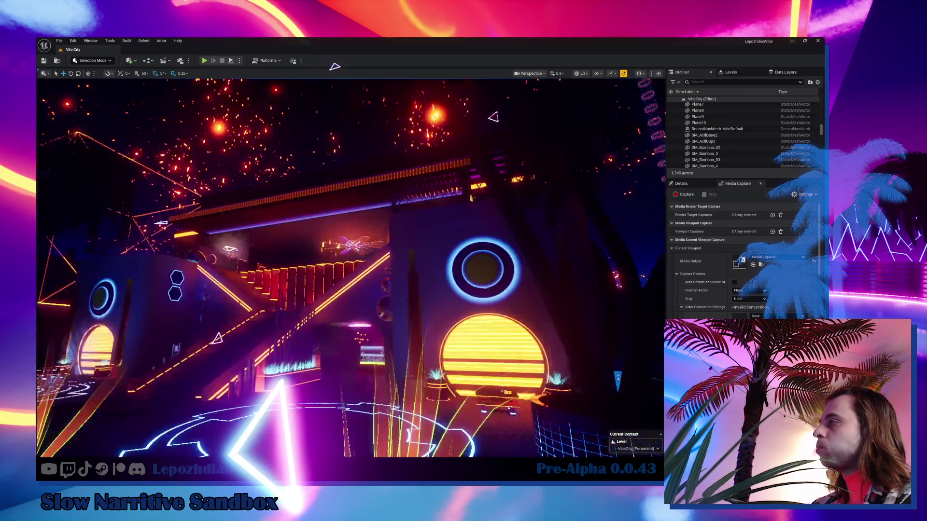
Step: Open the W_HUD_Game widget blueprint from the Content Drawer's UI > HUD folder
{"action": "key", "text": "ctrl+space"}
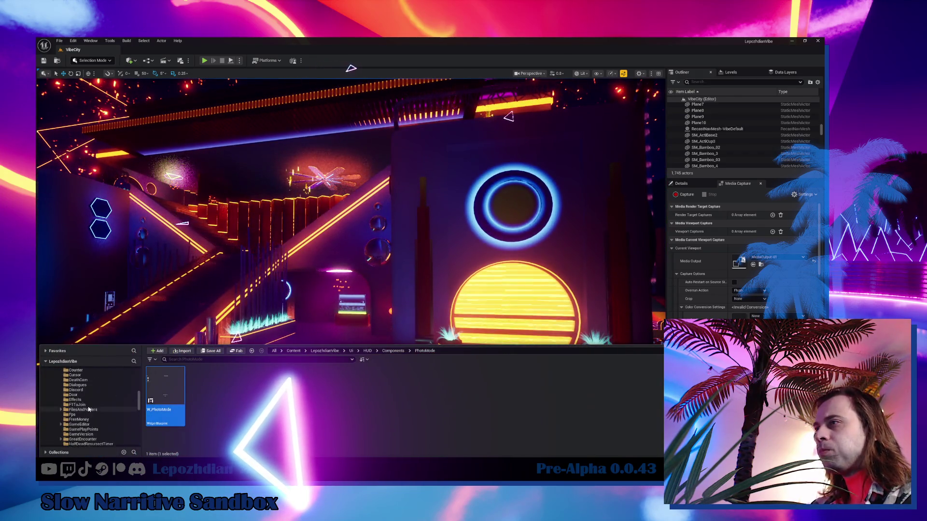
{"action": "scroll", "coordinate": [89, 409], "scroll_direction": "up", "scroll_amount": 5}
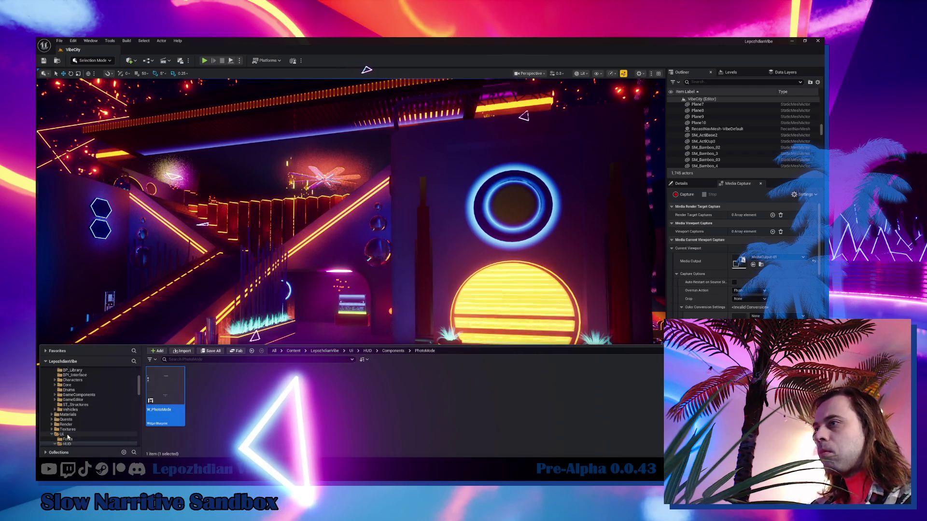
{"action": "scroll", "coordinate": [73, 425], "scroll_direction": "down", "scroll_amount": 2}
{"action": "left_click", "coordinate": [76, 425]}
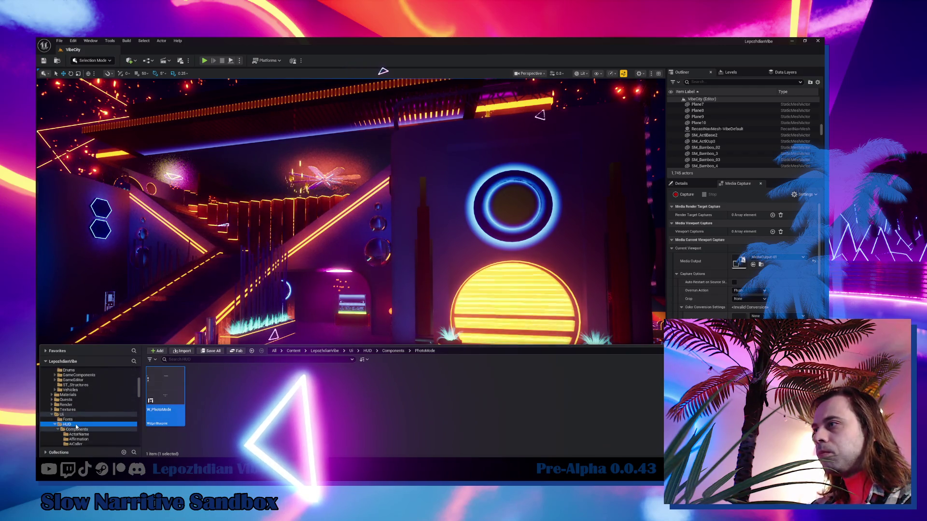
{"action": "double_click", "coordinate": [211, 390]}
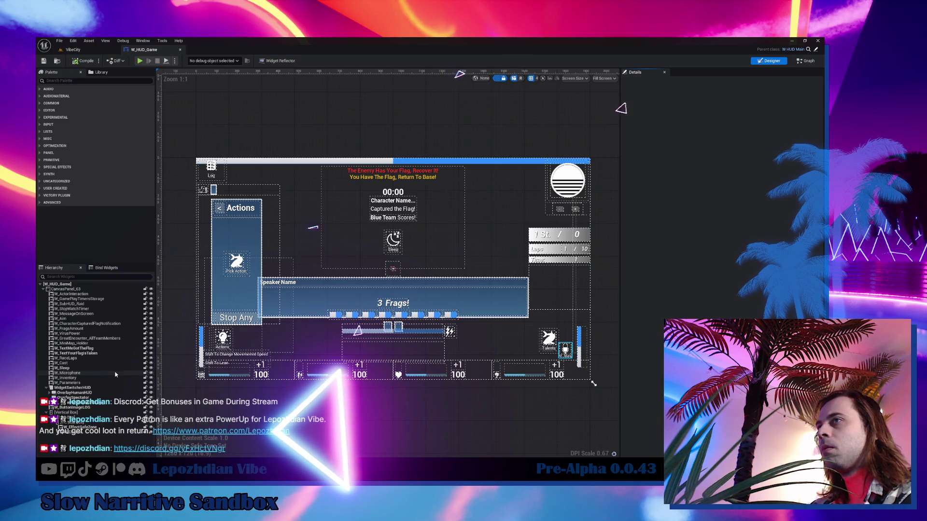
Step: Open W_Inventory from the HUD and rename ScrollBoxSkills to ScrollBoxSkillsLeft
{"action": "left_click", "coordinate": [84, 380]}
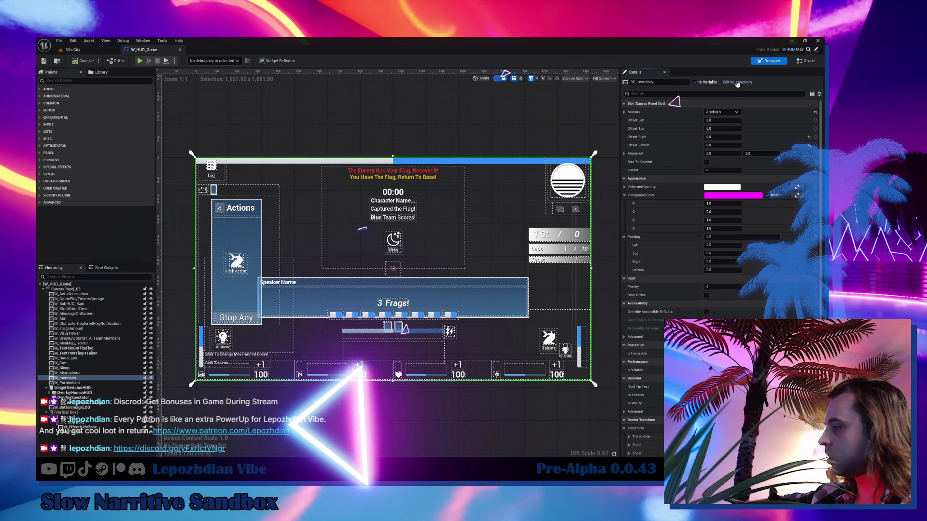
{"action": "left_click", "coordinate": [737, 83]}
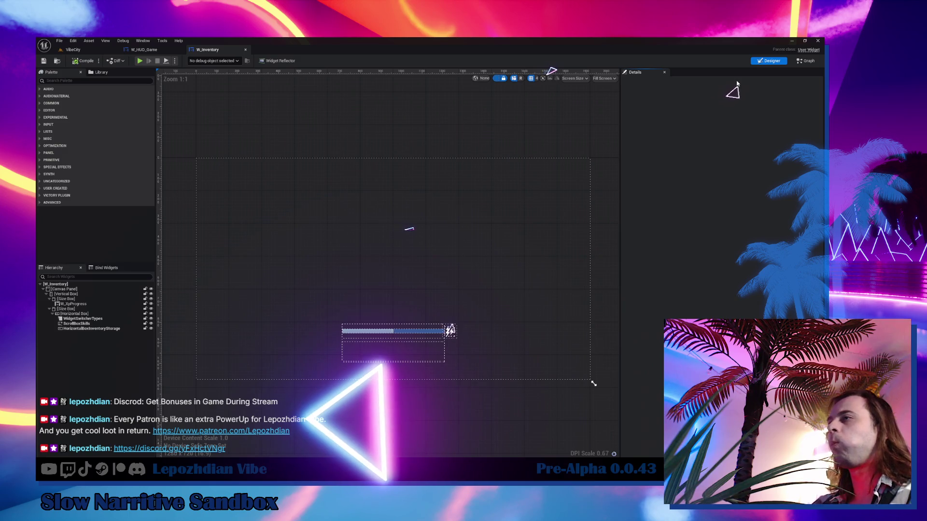
{"action": "left_click", "coordinate": [100, 324]}
{"action": "left_click", "coordinate": [669, 84]}
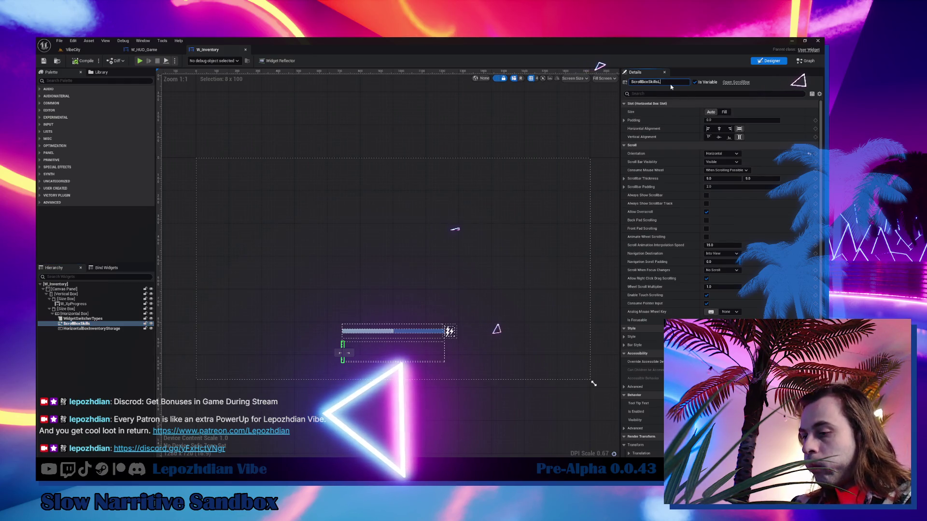
{"action": "key", "text": "Return"}
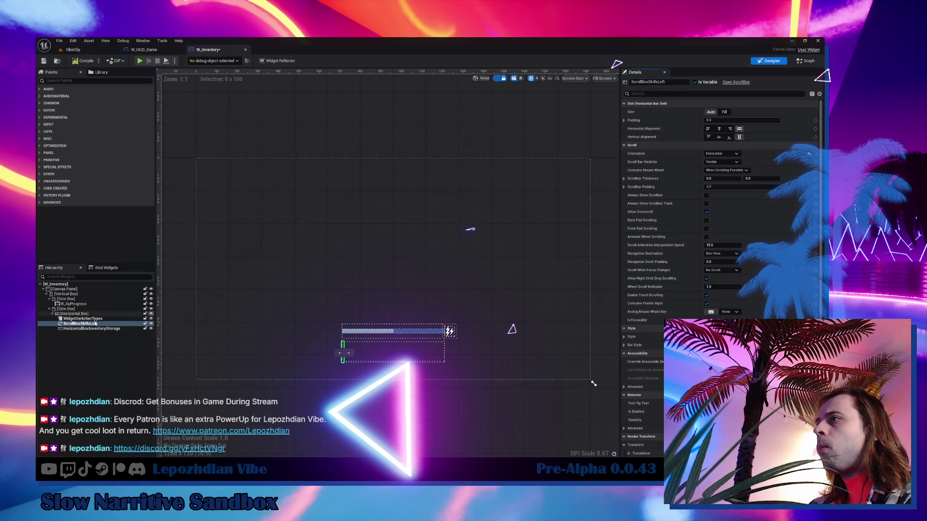
Step: Delete WidgetSwitcherTypes and make HorizontalBoxInventoryStorage fill the available width
{"action": "left_click", "coordinate": [87, 319]}
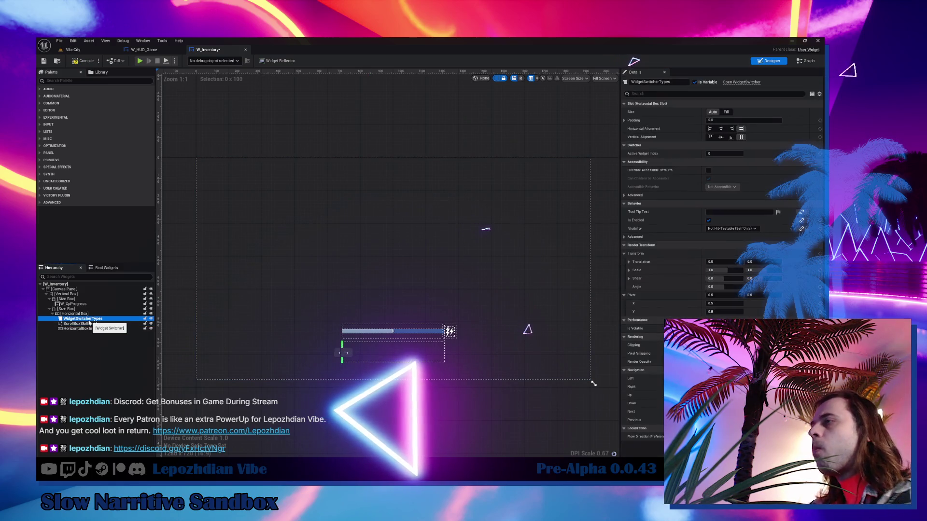
{"action": "key", "text": "Delete"}
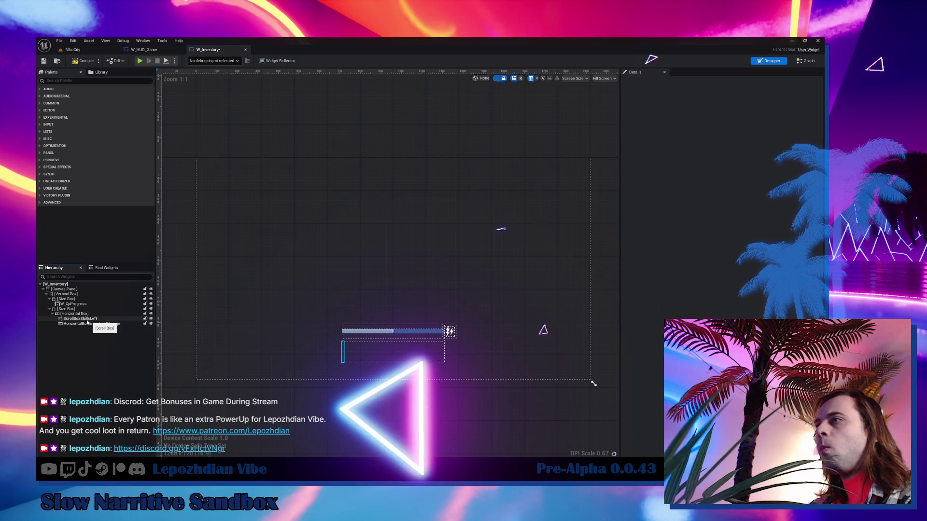
{"action": "left_click", "coordinate": [87, 321]}
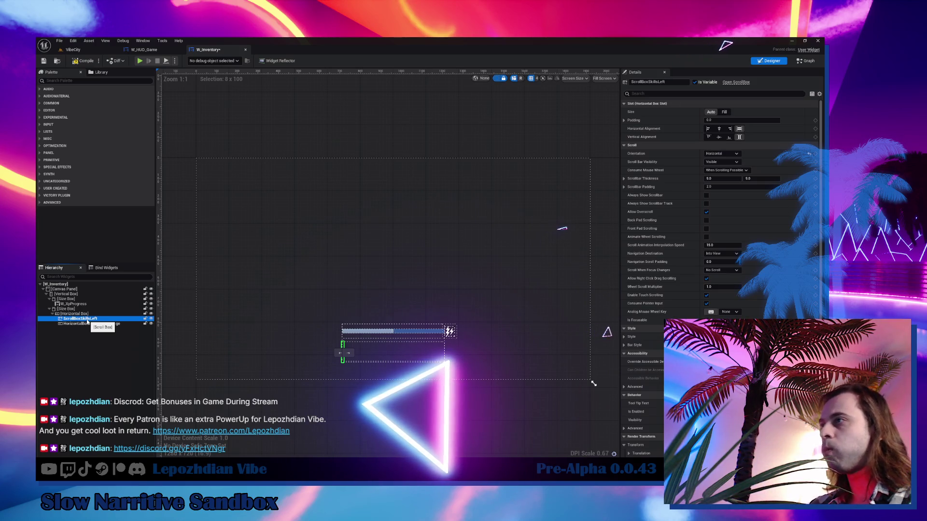
{"action": "left_click", "coordinate": [95, 325]}
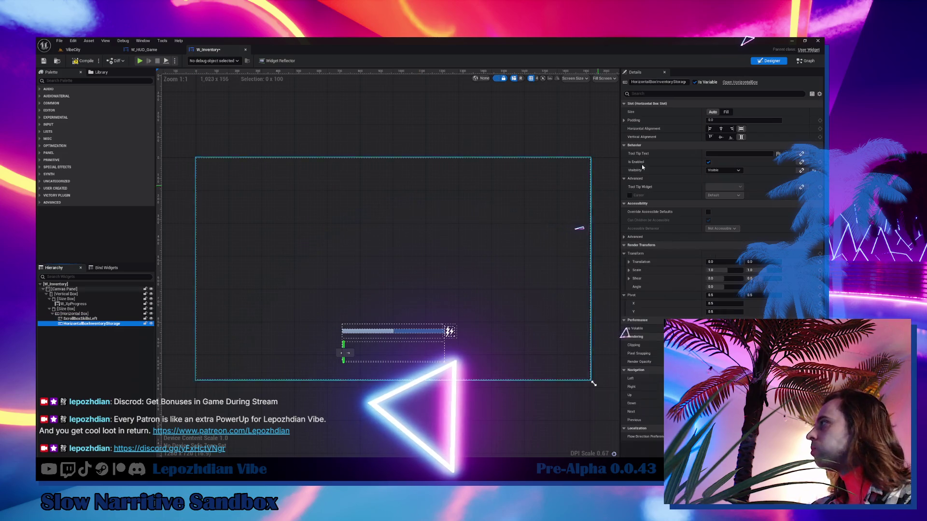
{"action": "left_click", "coordinate": [726, 111]}
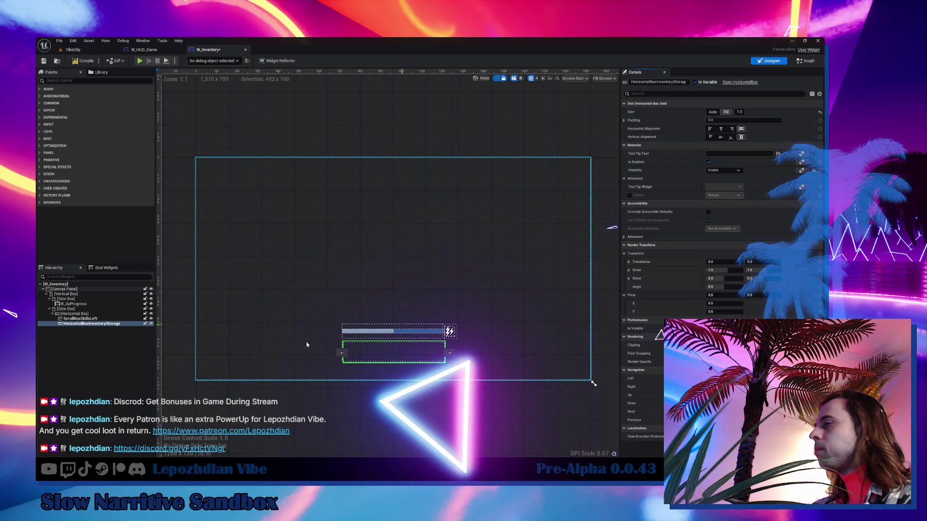
Step: Duplicate the ScrollBoxSkillsLeft scroll box
{"action": "left_click", "coordinate": [91, 319]}
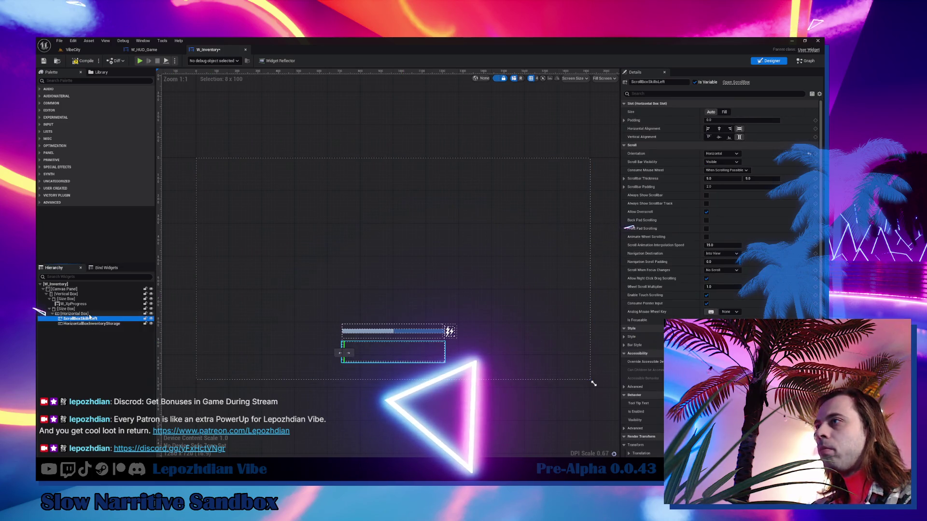
{"action": "left_click", "coordinate": [89, 314]}
{"action": "key", "text": "ctrl+d"}
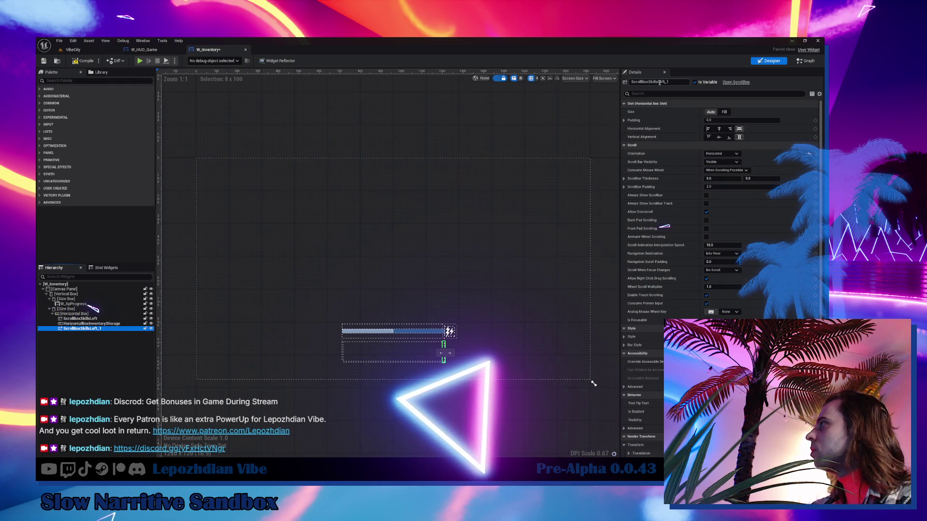
Step: Rename the duplicate scroll box to ScrollBoxSkillsRight and recheck the storage and left boxes
{"action": "left_click_drag", "start_coordinate": [659, 82], "coordinate": [683, 91]}
{"action": "type", "text": "Righ"}
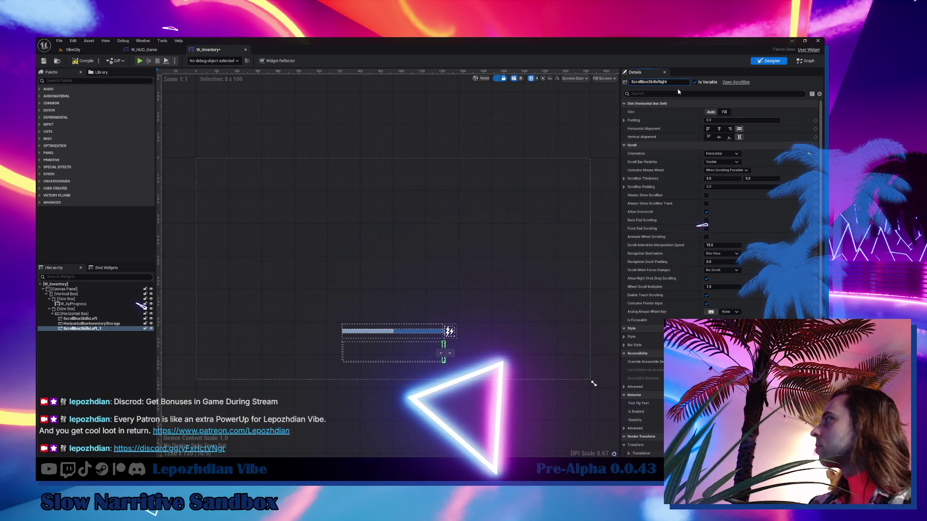
{"action": "key", "text": "Return"}
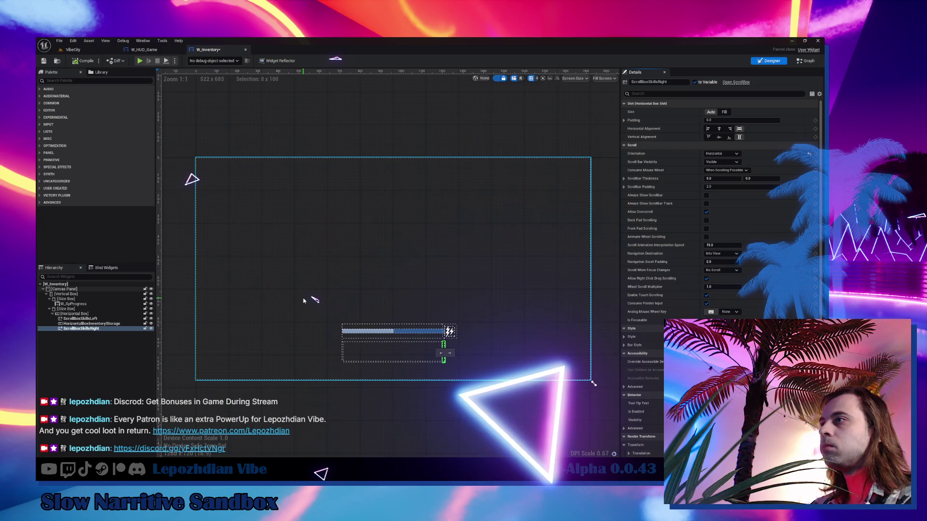
{"action": "left_click", "coordinate": [129, 324]}
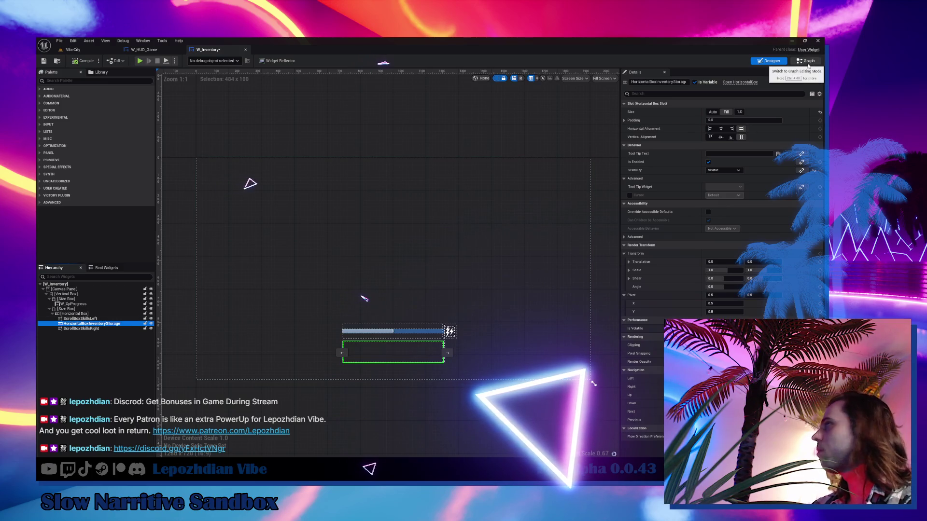
{"action": "left_click", "coordinate": [94, 319]}
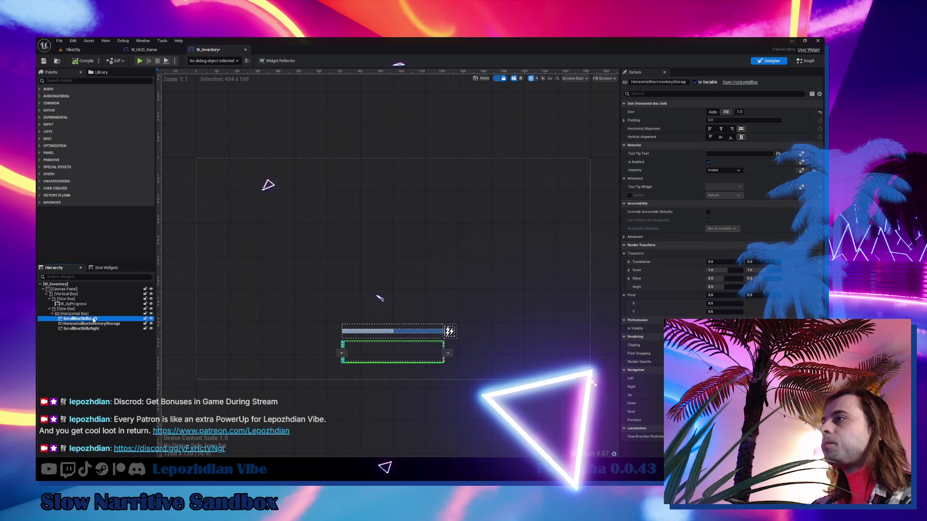
{"action": "left_click", "coordinate": [808, 62]}
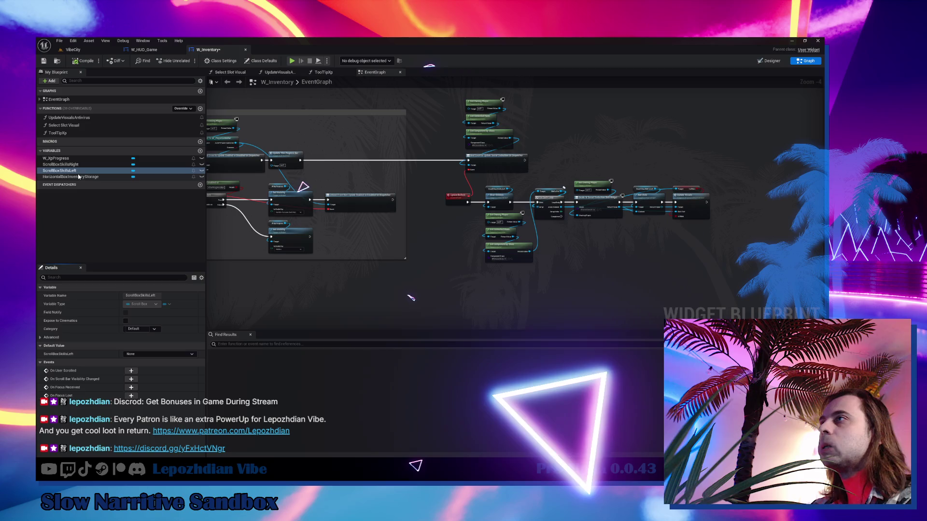
Step: Find ScrollBoxSkillsLeft's usage and add a Clear Children node targeting ScrollBoxSkillsRight
{"action": "right_click", "coordinate": [79, 171]}
{"action": "mouse_move", "coordinate": [104, 192]}
{"action": "left_click", "coordinate": [162, 198]}
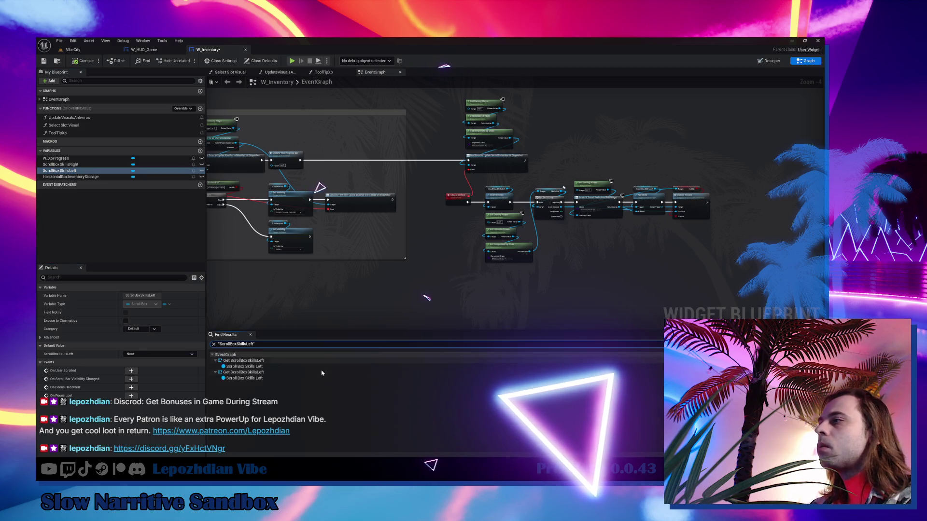
{"action": "left_click", "coordinate": [257, 361]}
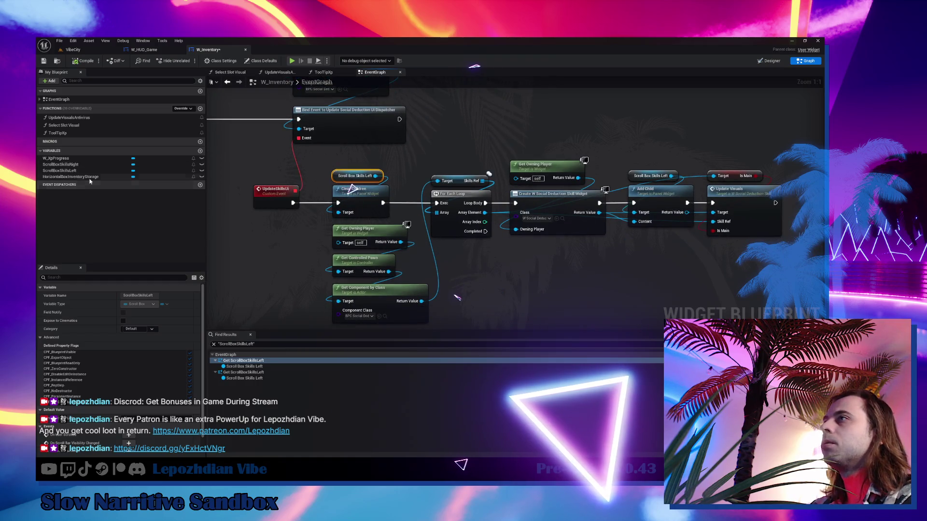
{"action": "left_click_drag", "start_coordinate": [60, 165], "coordinate": [246, 259]}
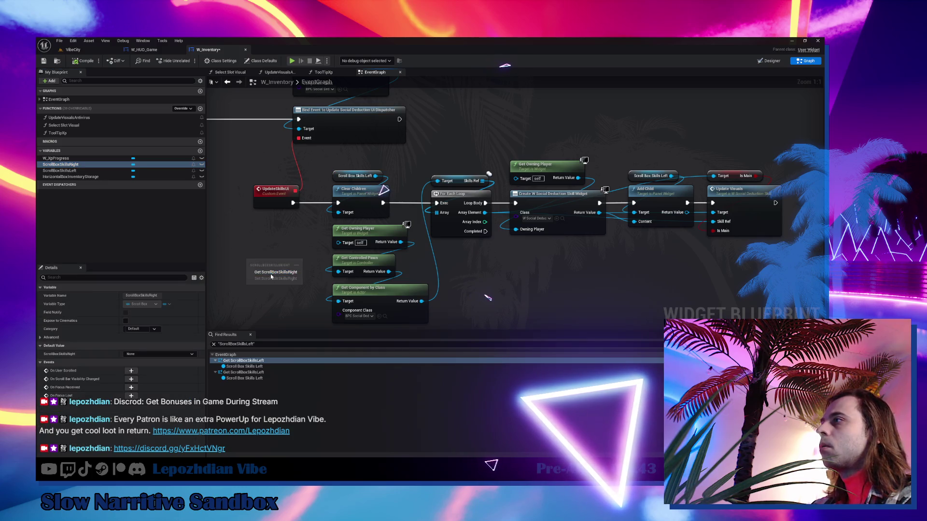
{"action": "left_click", "coordinate": [275, 272]}
{"action": "left_click", "coordinate": [355, 189]}
{"action": "key", "text": "ctrl+c"}
{"action": "key", "text": "ctrl+v"}
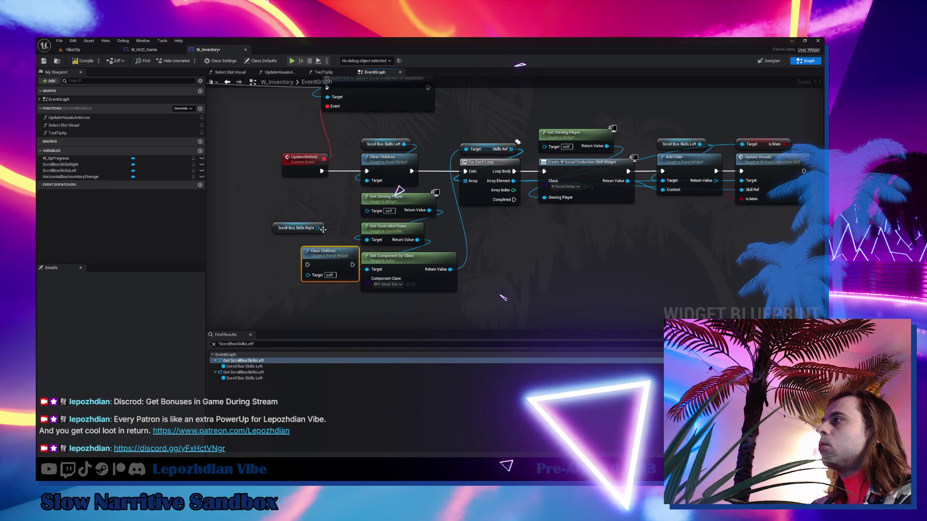
{"action": "left_click_drag", "start_coordinate": [308, 275], "coordinate": [318, 228]}
{"action": "left_click_drag", "start_coordinate": [323, 262], "coordinate": [293, 252]}
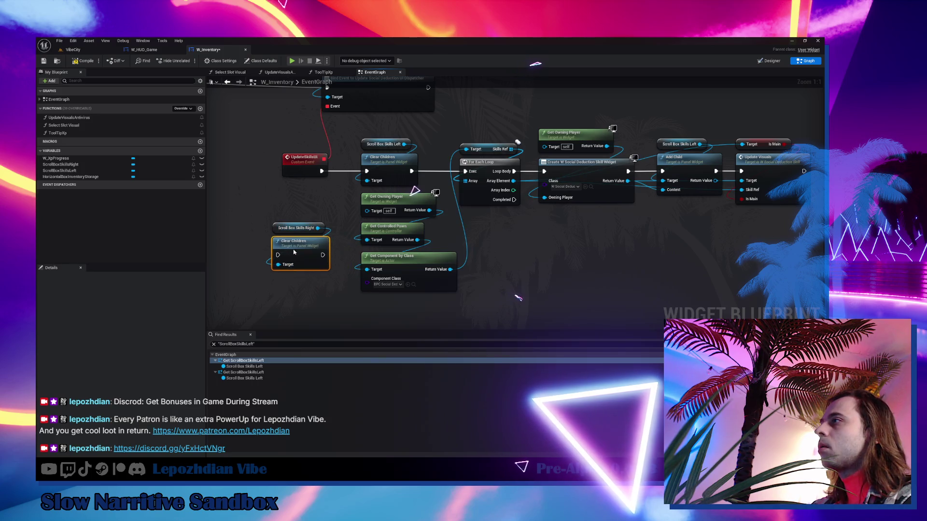
Step: Shift the widget-creation nodes right and move the ScrollBoxSkillsRight pair below Update Visuals
{"action": "scroll", "coordinate": [322, 204], "scroll_direction": "down", "scroll_amount": 4}
{"action": "mouse_move", "coordinate": [568, 159]}
{"action": "left_mouse_down"}
{"action": "mouse_move", "coordinate": [326, 218]}
{"action": "mouse_move", "coordinate": [293, 259]}
{"action": "mouse_move", "coordinate": [358, 155]}
{"action": "left_mouse_up"}
{"action": "left_click_drag", "start_coordinate": [417, 137], "coordinate": [560, 227]}
{"action": "scroll", "coordinate": [427, 185], "scroll_direction": "up", "scroll_amount": 3}
{"action": "left_click_drag", "start_coordinate": [404, 186], "coordinate": [513, 187]}
{"action": "scroll", "coordinate": [499, 184], "scroll_direction": "down", "scroll_amount": 2}
{"action": "left_click_drag", "start_coordinate": [212, 219], "coordinate": [290, 278]}
{"action": "mouse_move", "coordinate": [244, 228]}
{"action": "left_mouse_down"}
{"action": "mouse_move", "coordinate": [625, 221]}
{"action": "mouse_move", "coordinate": [551, 245]}
{"action": "left_mouse_up"}
{"action": "scroll", "coordinate": [625, 220], "scroll_direction": "up", "scroll_amount": 2}
{"action": "mouse_move", "coordinate": [605, 177]}
{"action": "left_mouse_down"}
{"action": "mouse_move", "coordinate": [590, 159]}
{"action": "mouse_move", "coordinate": [454, 140]}
{"action": "left_mouse_up"}
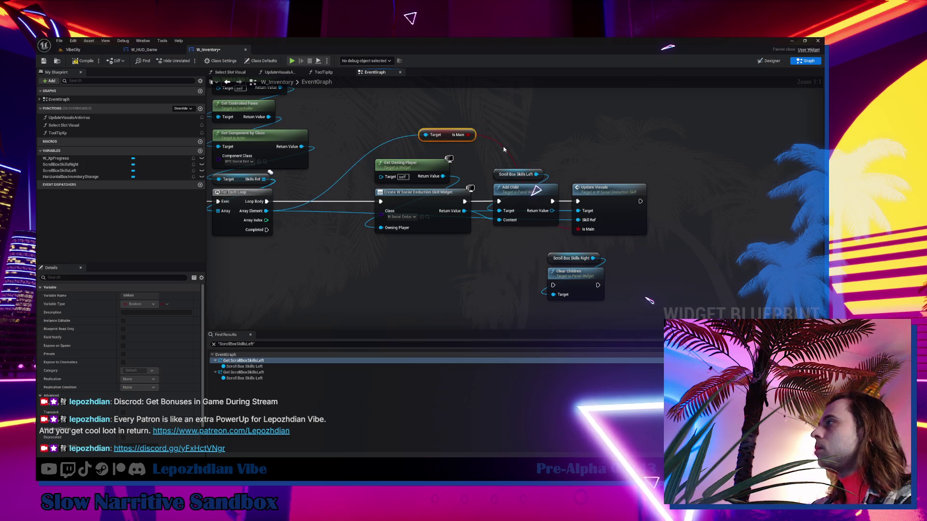
{"action": "left_click_drag", "start_coordinate": [664, 210], "coordinate": [531, 171]}
Step: Add a Branch after Create Widget with Is Main as condition, feeding Add Child on True
{"action": "left_click_drag", "start_coordinate": [531, 203], "coordinate": [648, 203]}
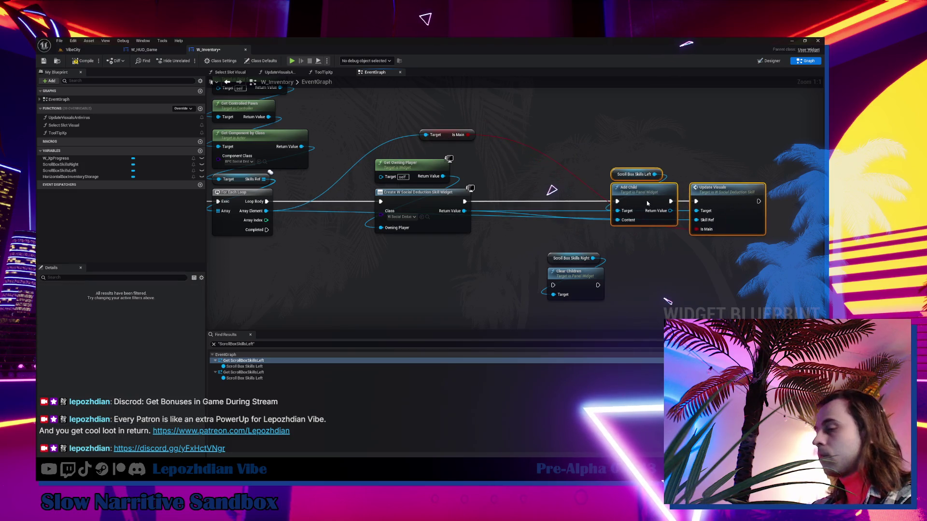
{"action": "left_click", "coordinate": [465, 149]}
{"action": "left_click", "coordinate": [500, 139]}
{"action": "left_click", "coordinate": [468, 135]}
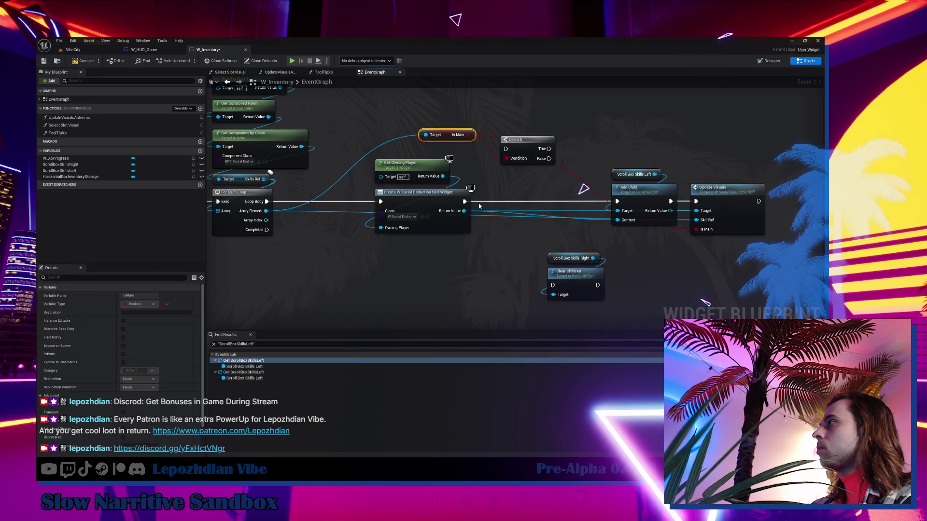
{"action": "mouse_move", "coordinate": [465, 201]}
{"action": "left_mouse_down"}
{"action": "mouse_move", "coordinate": [505, 149]}
{"action": "mouse_move", "coordinate": [506, 200]}
{"action": "mouse_move", "coordinate": [617, 201]}
{"action": "left_mouse_up"}
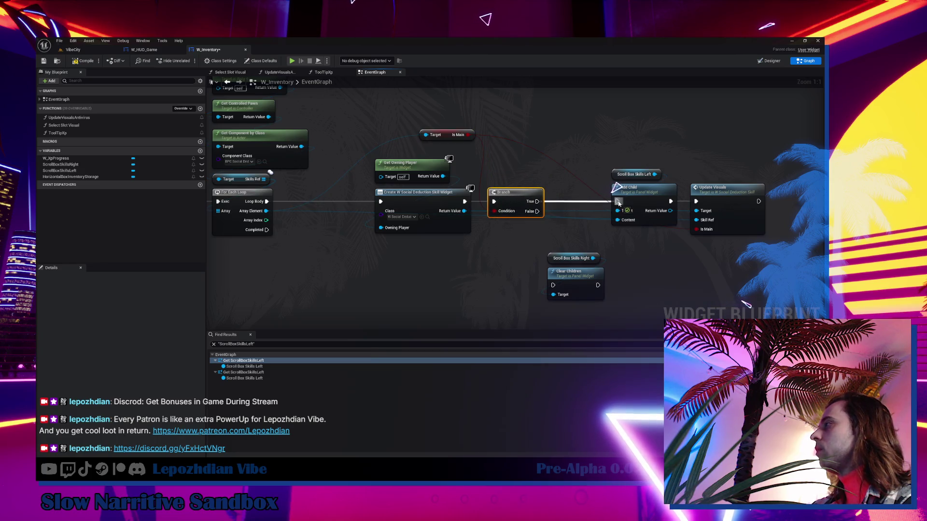
{"action": "left_click_drag", "start_coordinate": [630, 145], "coordinate": [618, 212]}
{"action": "left_click_drag", "start_coordinate": [651, 202], "coordinate": [624, 134]}
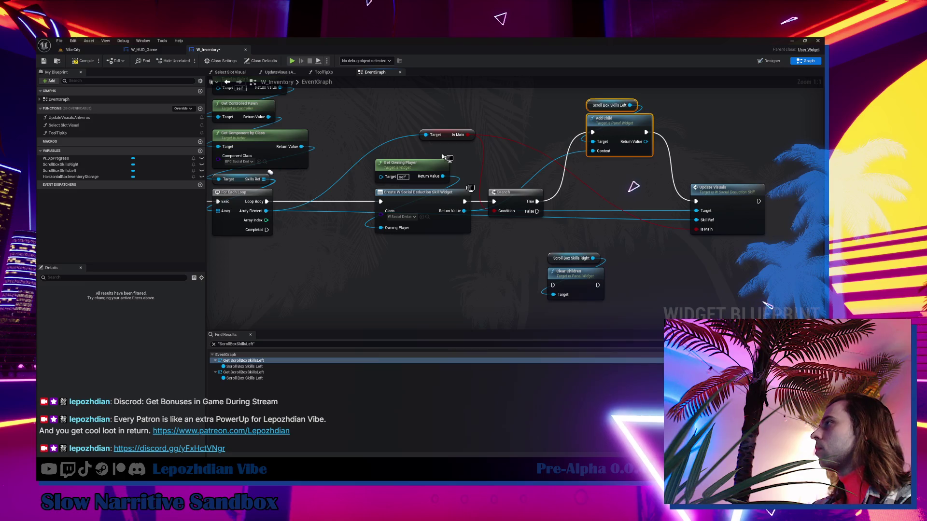
{"action": "left_click_drag", "start_coordinate": [448, 135], "coordinate": [515, 182]}
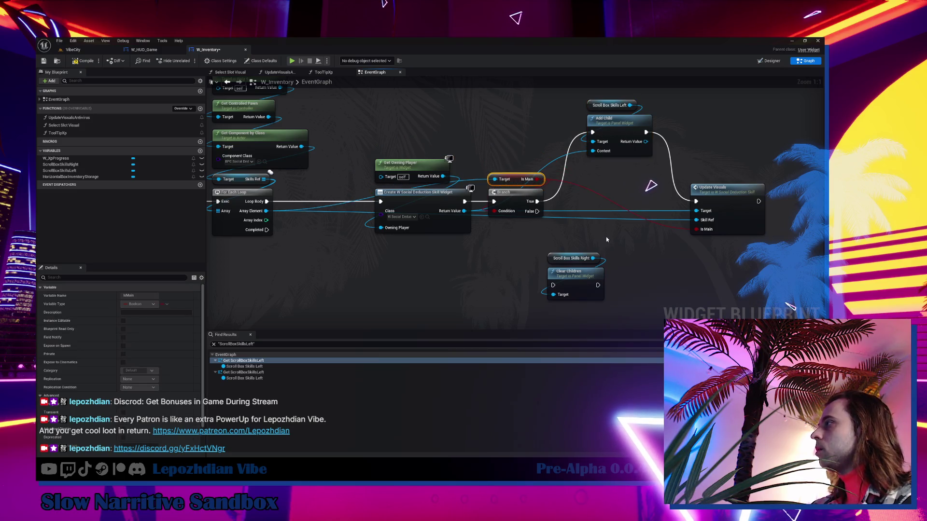
{"action": "left_click_drag", "start_coordinate": [611, 239], "coordinate": [466, 236]}
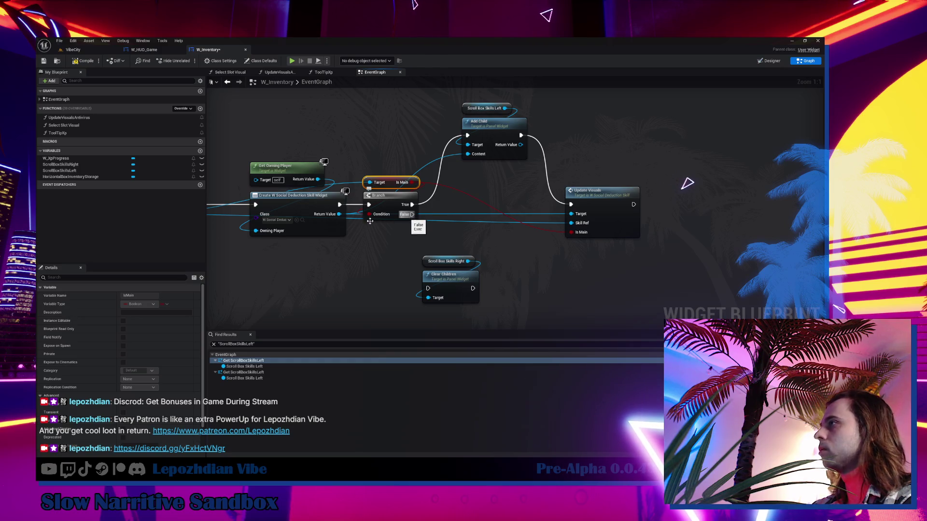
Step: Chain the ScrollBoxSkillsRight Clear Children after the left one, before the For Each Loop
{"action": "mouse_move", "coordinate": [338, 214]}
{"action": "left_mouse_down"}
{"action": "mouse_move", "coordinate": [416, 275]}
{"action": "mouse_move", "coordinate": [429, 298]}
{"action": "left_mouse_up"}
{"action": "left_click", "coordinate": [447, 233]}
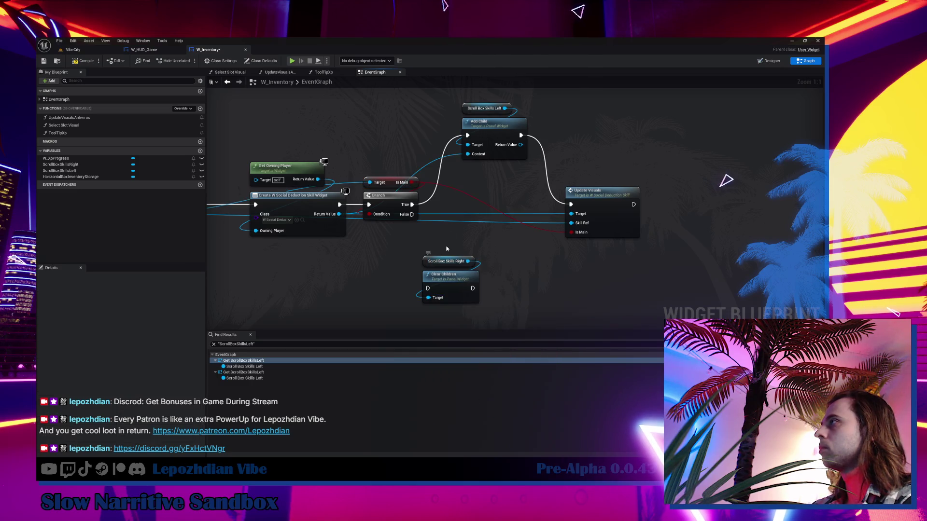
{"action": "scroll", "coordinate": [447, 247], "scroll_direction": "down", "scroll_amount": 2}
{"action": "mouse_move", "coordinate": [447, 250]}
{"action": "left_mouse_down"}
{"action": "mouse_move", "coordinate": [634, 243]}
{"action": "mouse_move", "coordinate": [607, 290]}
{"action": "mouse_move", "coordinate": [365, 282]}
{"action": "left_mouse_up"}
{"action": "mouse_move", "coordinate": [387, 102]}
{"action": "left_mouse_down"}
{"action": "mouse_move", "coordinate": [618, 231]}
{"action": "mouse_move", "coordinate": [700, 239]}
{"action": "left_mouse_up"}
{"action": "scroll", "coordinate": [409, 246], "scroll_direction": "up", "scroll_amount": 2}
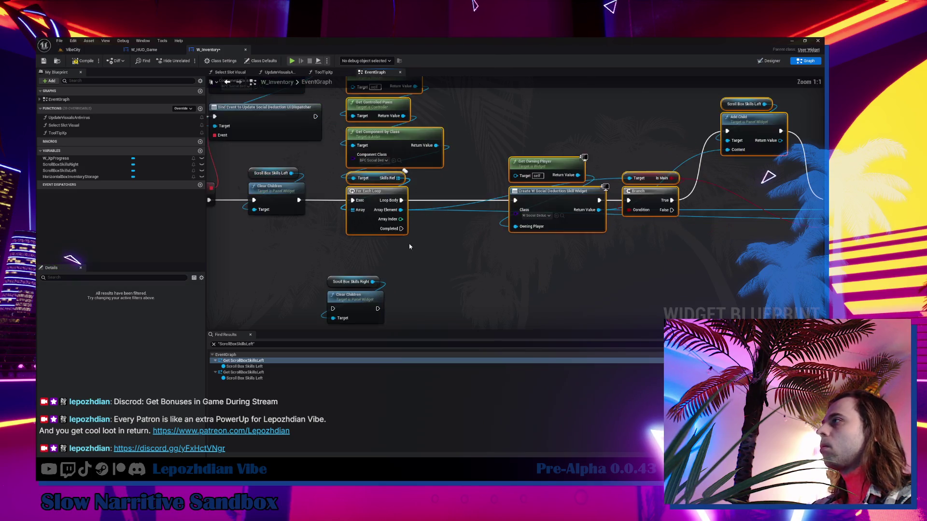
{"action": "left_click_drag", "start_coordinate": [376, 233], "coordinate": [491, 228]}
{"action": "mouse_move", "coordinate": [299, 200]}
{"action": "left_mouse_down"}
{"action": "mouse_move", "coordinate": [311, 271]}
{"action": "mouse_move", "coordinate": [333, 309]}
{"action": "left_mouse_up"}
{"action": "left_click", "coordinate": [415, 270]}
{"action": "left_click_drag", "start_coordinate": [319, 270], "coordinate": [393, 328]}
{"action": "mouse_move", "coordinate": [357, 295]}
{"action": "left_mouse_down"}
{"action": "mouse_move", "coordinate": [367, 199]}
{"action": "mouse_move", "coordinate": [481, 200]}
{"action": "left_mouse_up"}
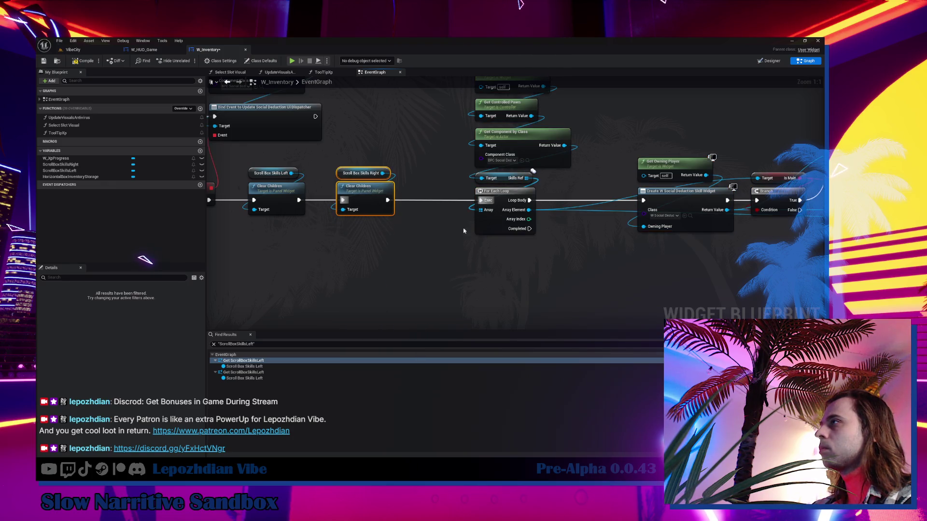
Step: On the Branch False path, add the created skill widget to ScrollBoxSkillsRight via a second Add Child
{"action": "left_click", "coordinate": [255, 373]}
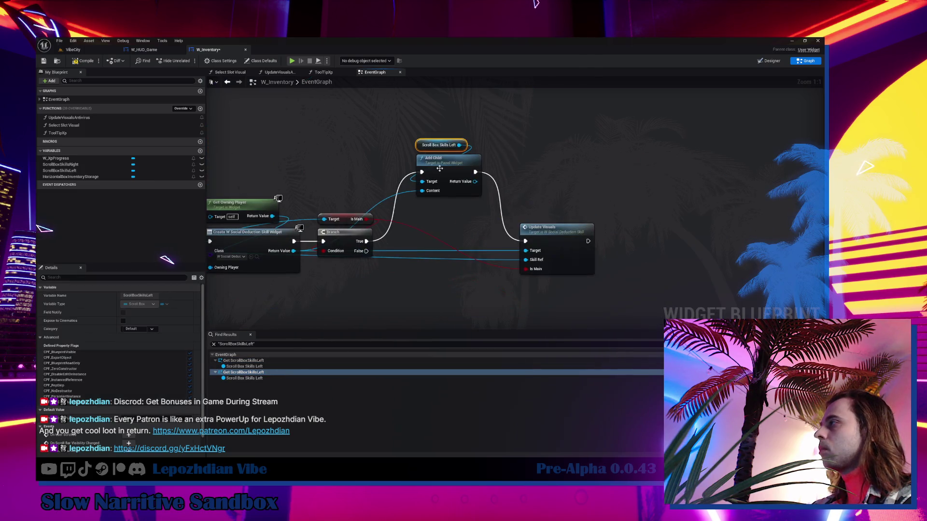
{"action": "key", "text": "ctrl+v"}
{"action": "left_click_drag", "start_coordinate": [365, 208], "coordinate": [420, 219]}
{"action": "left_click_drag", "start_coordinate": [398, 256], "coordinate": [732, 256]}
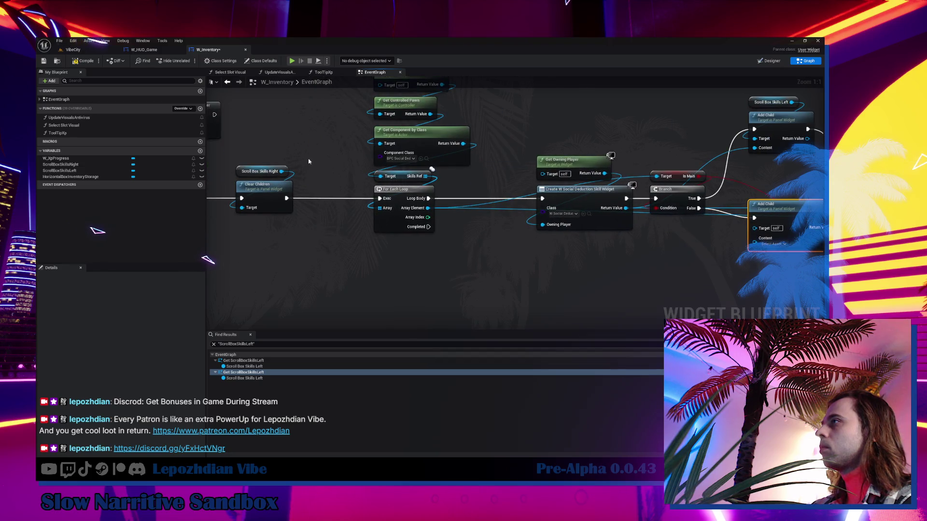
{"action": "mouse_move", "coordinate": [263, 171]}
{"action": "left_mouse_down"}
{"action": "mouse_move", "coordinate": [493, 275]}
{"action": "mouse_move", "coordinate": [575, 232]}
{"action": "left_mouse_up"}
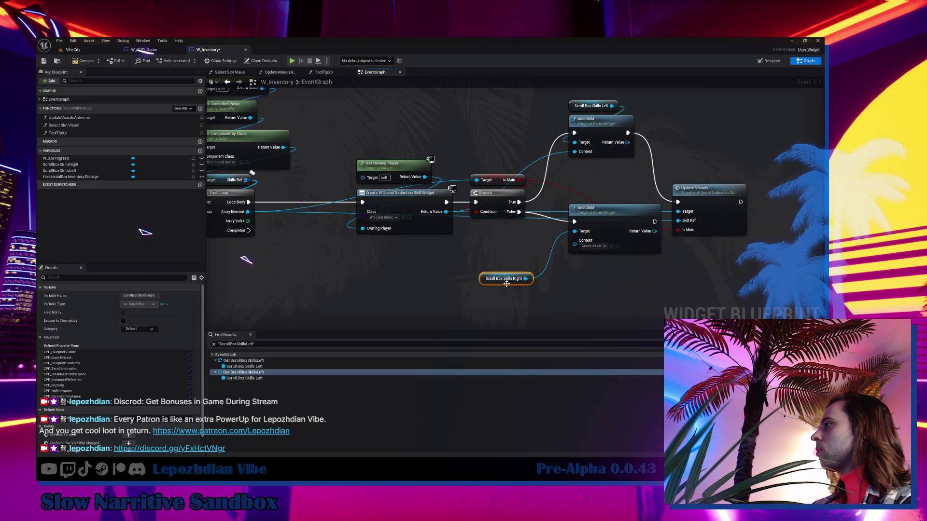
{"action": "left_click_drag", "start_coordinate": [507, 284], "coordinate": [596, 200]}
{"action": "mouse_move", "coordinate": [445, 211]}
{"action": "left_mouse_down"}
{"action": "mouse_move", "coordinate": [603, 249]}
{"action": "mouse_move", "coordinate": [575, 240]}
{"action": "left_mouse_up"}
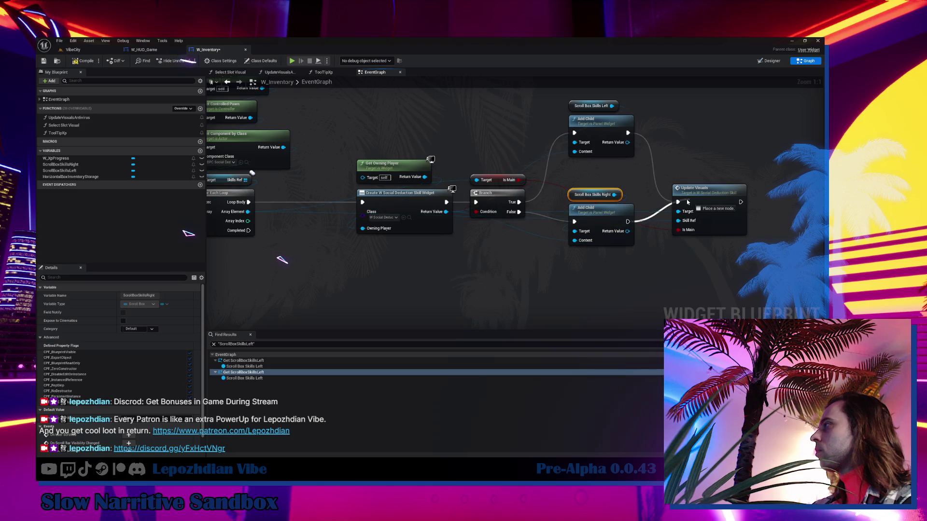
{"action": "mouse_move", "coordinate": [590, 180]}
{"action": "left_mouse_down"}
{"action": "mouse_move", "coordinate": [451, 202]}
{"action": "mouse_move", "coordinate": [460, 282]}
{"action": "mouse_move", "coordinate": [316, 290]}
{"action": "left_mouse_up"}
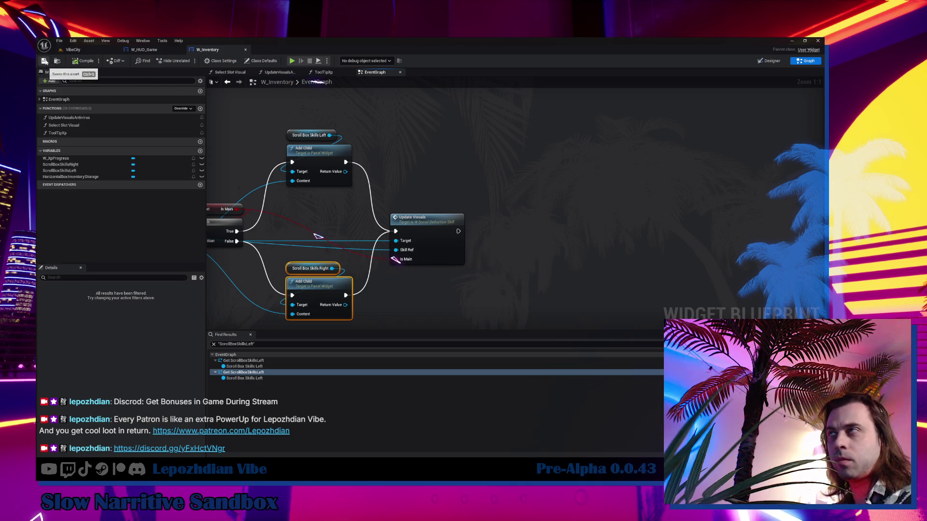
{"action": "left_click", "coordinate": [66, 50]}
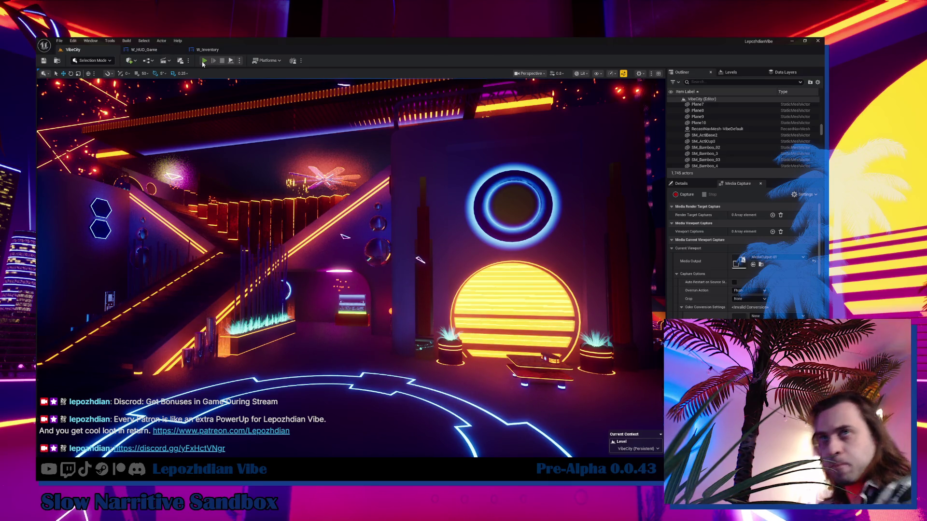
Step: Play the VibeCity level in the editor and free the mouse with Shift+F1
{"action": "left_click", "coordinate": [204, 61]}
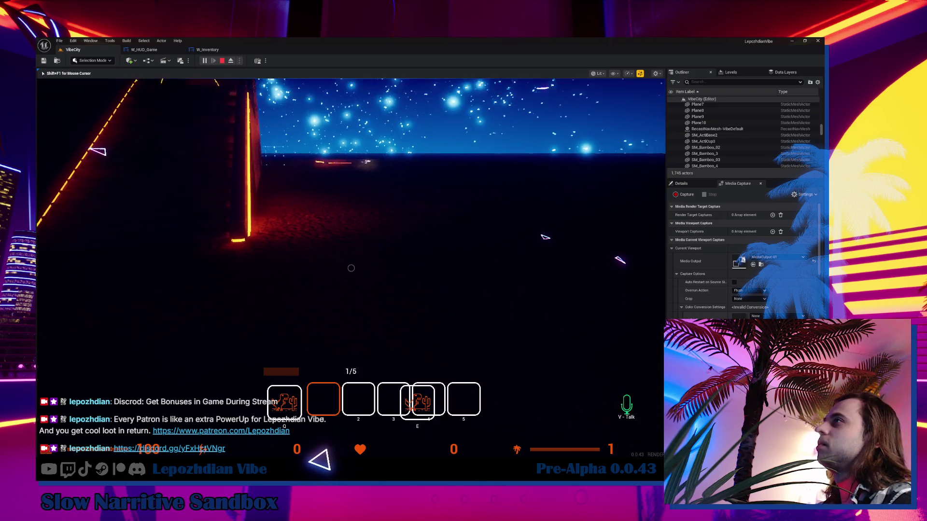
{"action": "key", "text": "shift+F1"}
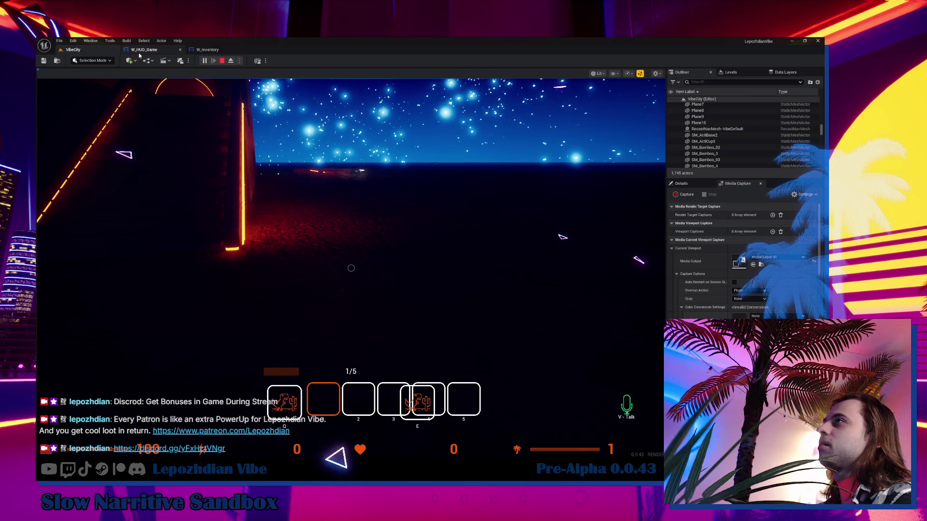
{"action": "left_click", "coordinate": [143, 50]}
Step: Review the left-hand nodes of the W_Inventory event graph, then return to the widget layout
{"action": "left_click", "coordinate": [208, 49]}
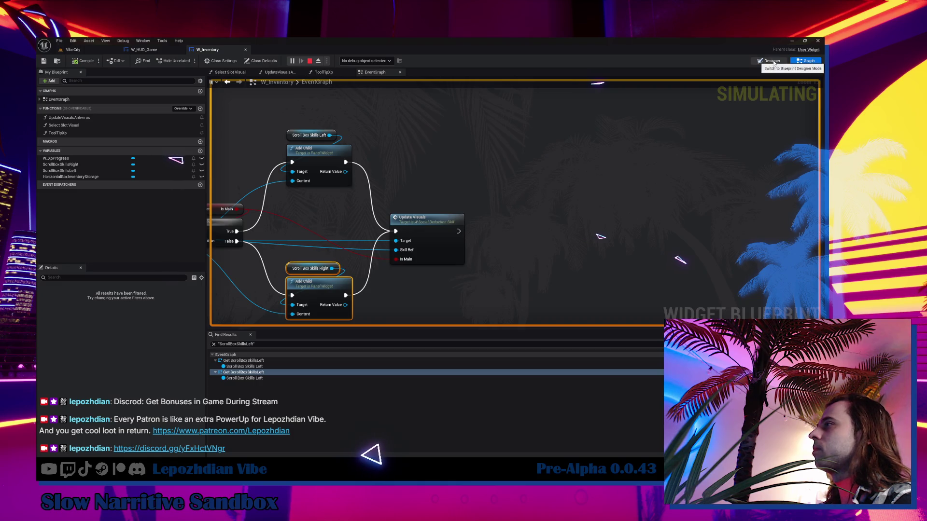
{"action": "mouse_move", "coordinate": [590, 176]}
{"action": "left_mouse_down"}
{"action": "mouse_move", "coordinate": [681, 175]}
{"action": "mouse_move", "coordinate": [696, 156]}
{"action": "left_mouse_up"}
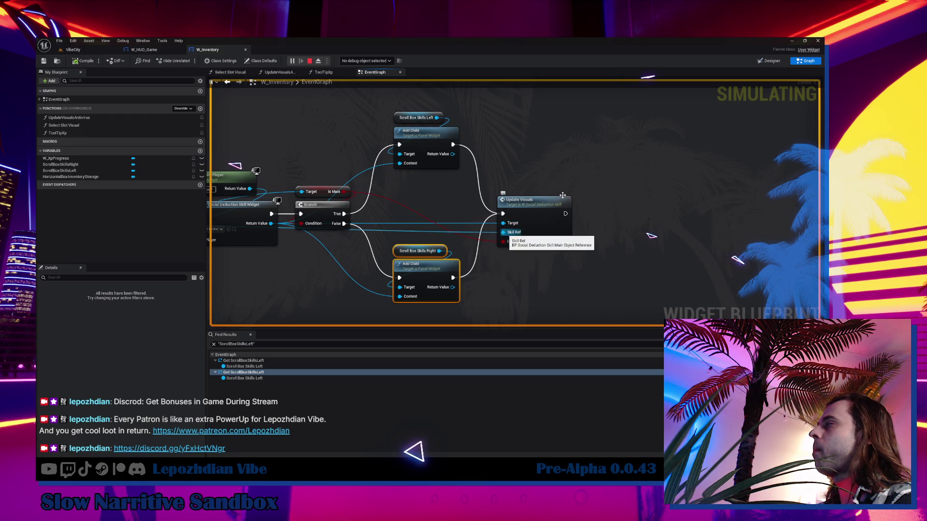
{"action": "left_click", "coordinate": [771, 61]}
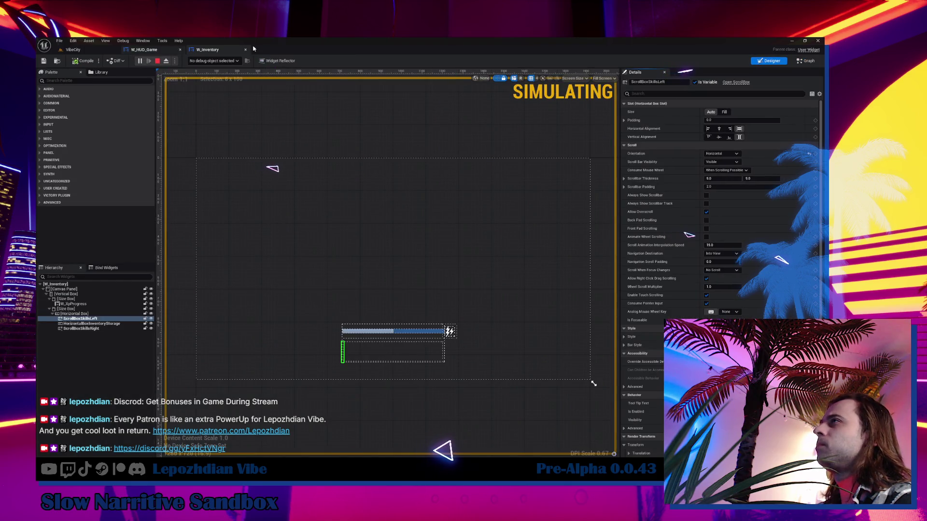
Step: Close W_Inventory and return to the running VibeCity game with the mouse captured
{"action": "left_click", "coordinate": [245, 49]}
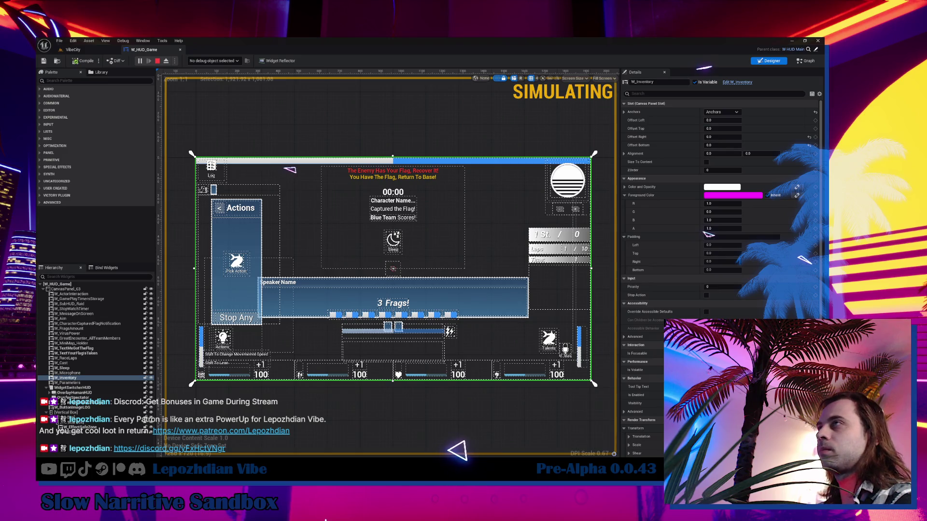
{"action": "left_click", "coordinate": [73, 50]}
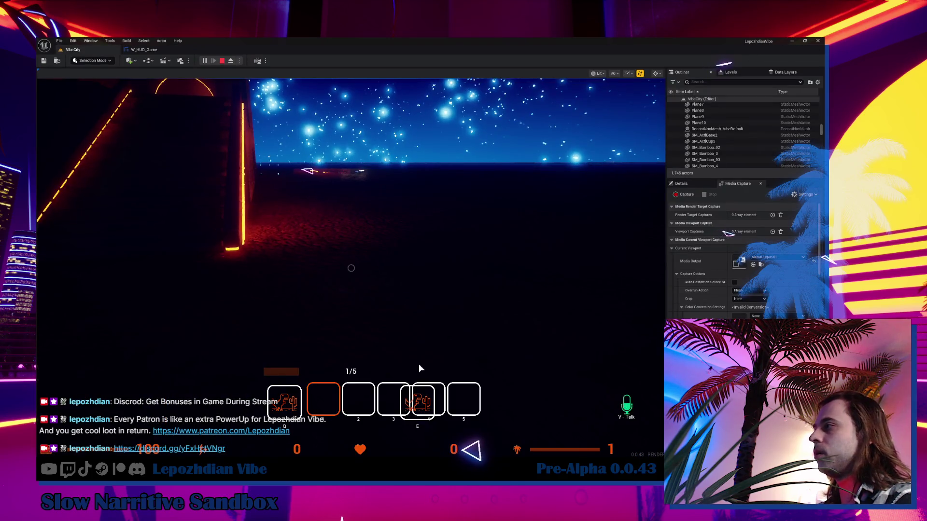
{"action": "left_click", "coordinate": [430, 412]}
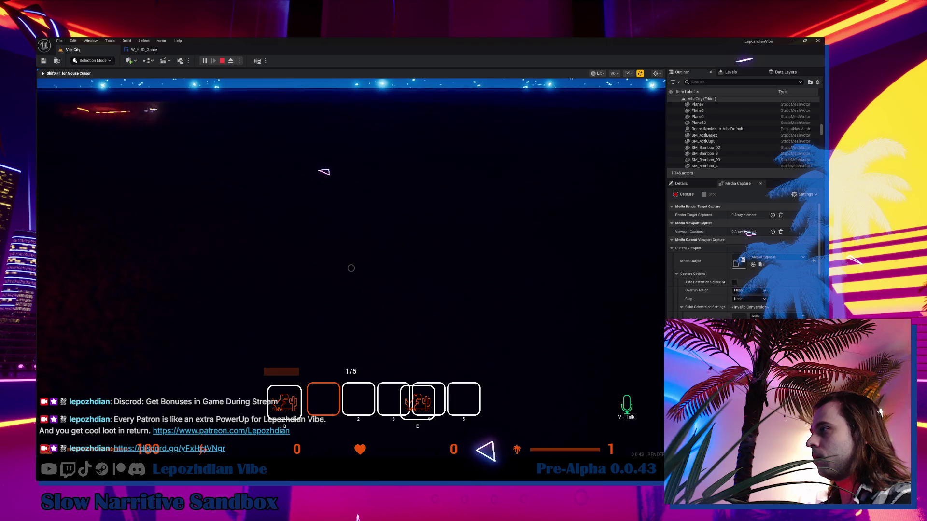
{"action": "mouse_move", "coordinate": [188, 293]}
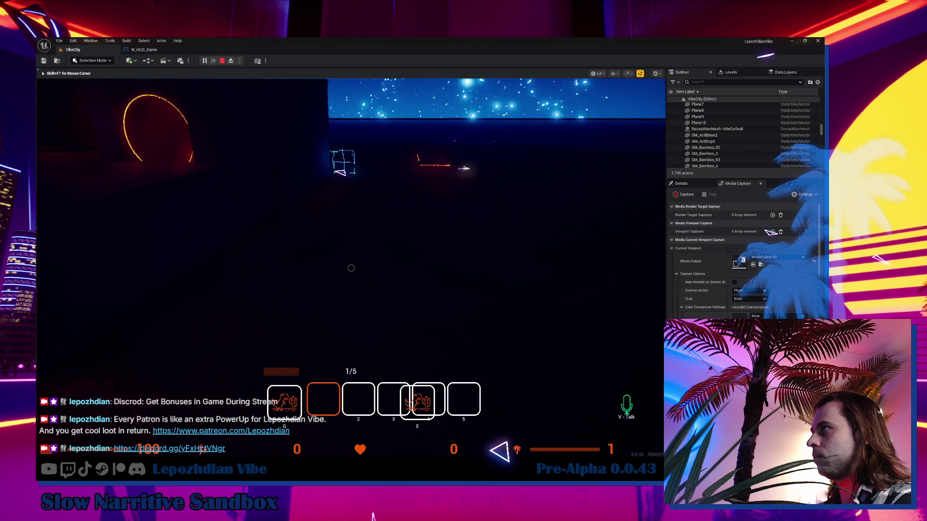
Step: End Play In Editor with Esc and go back to the VibeCity level view
{"action": "key", "text": "Escape"}
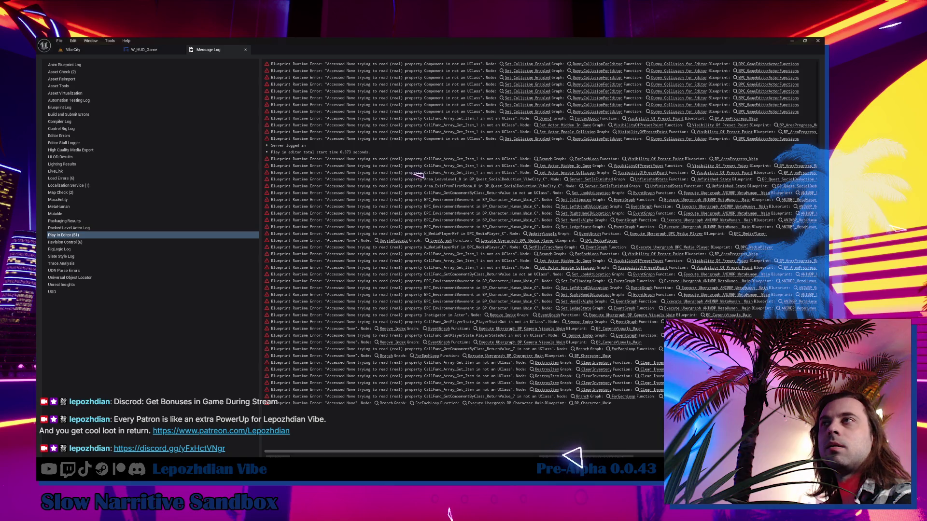
{"action": "left_click", "coordinate": [102, 50]}
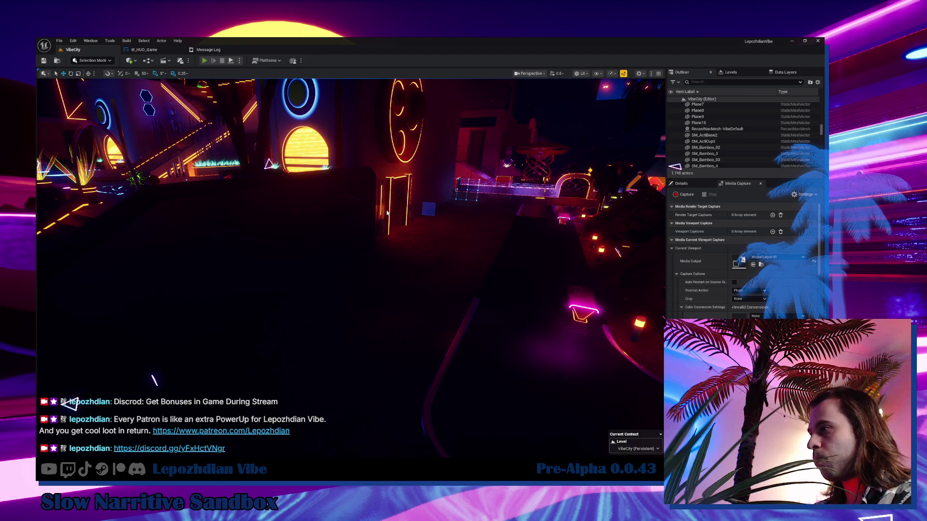
{"action": "mouse_move", "coordinate": [164, 471]}
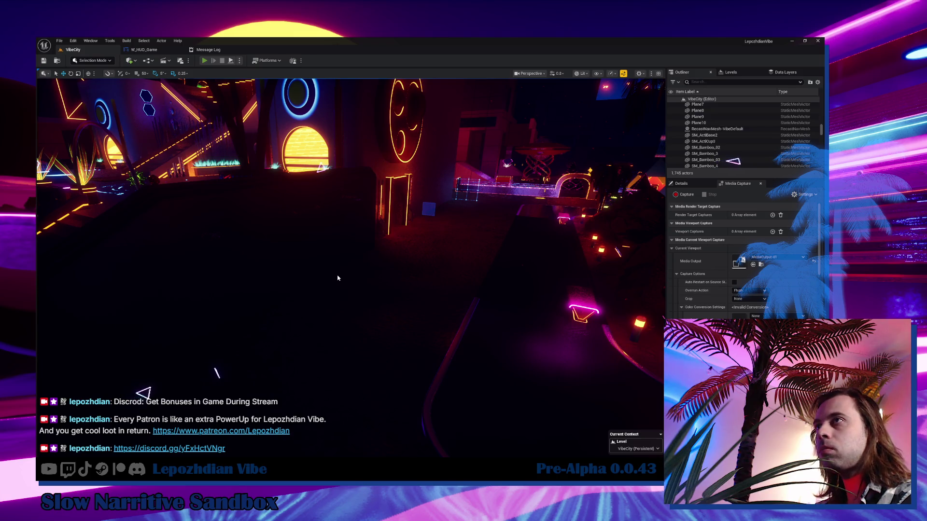
Step: Start a new VibeCity play session with Alt+P and bring up the in-game main menu
{"action": "key", "text": "alt+p"}
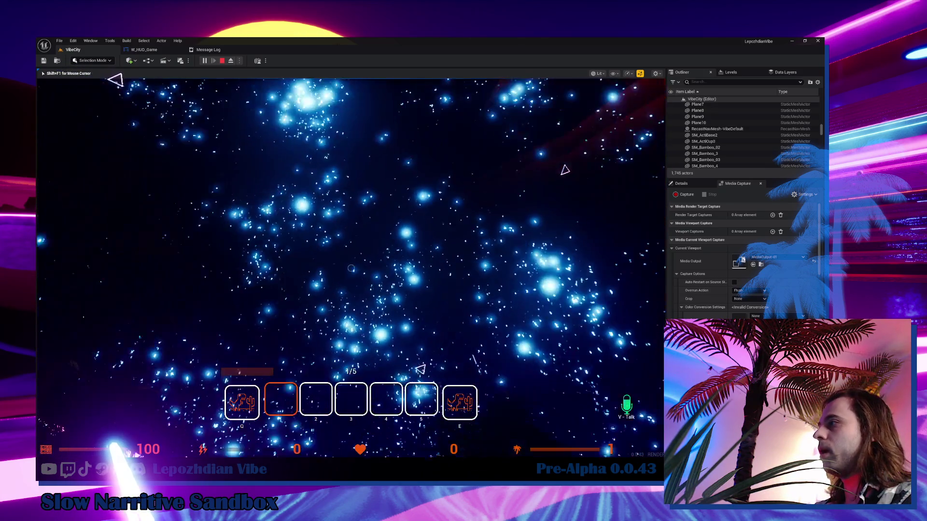
{"action": "key", "text": "Tab"}
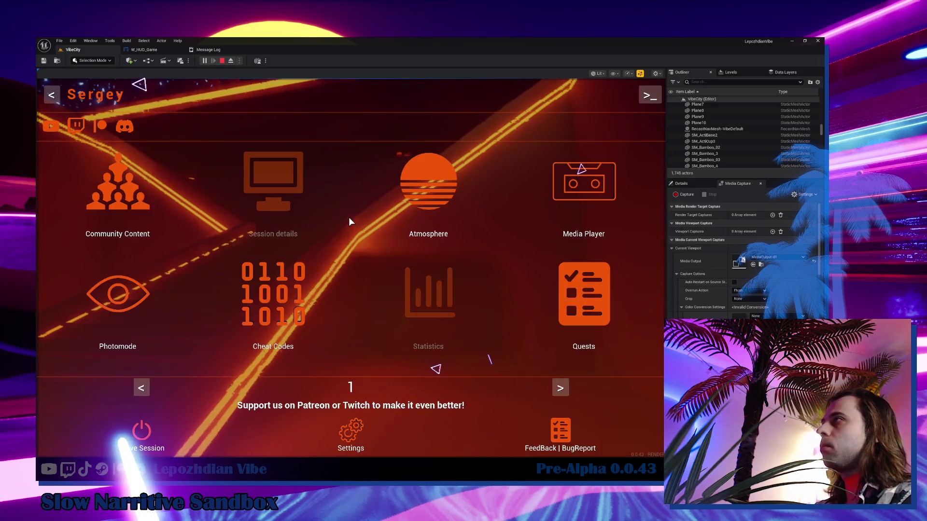
Step: Load the Pinky HUD layout preset from the Steam folder in HUD settings, then resume play
{"action": "left_click", "coordinate": [357, 428]}
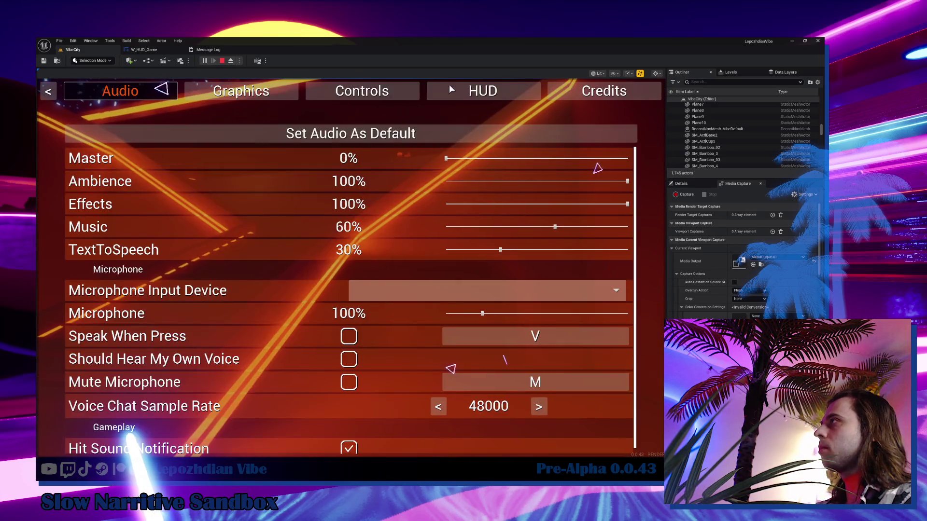
{"action": "left_click", "coordinate": [466, 91]}
{"action": "left_click", "coordinate": [466, 134]}
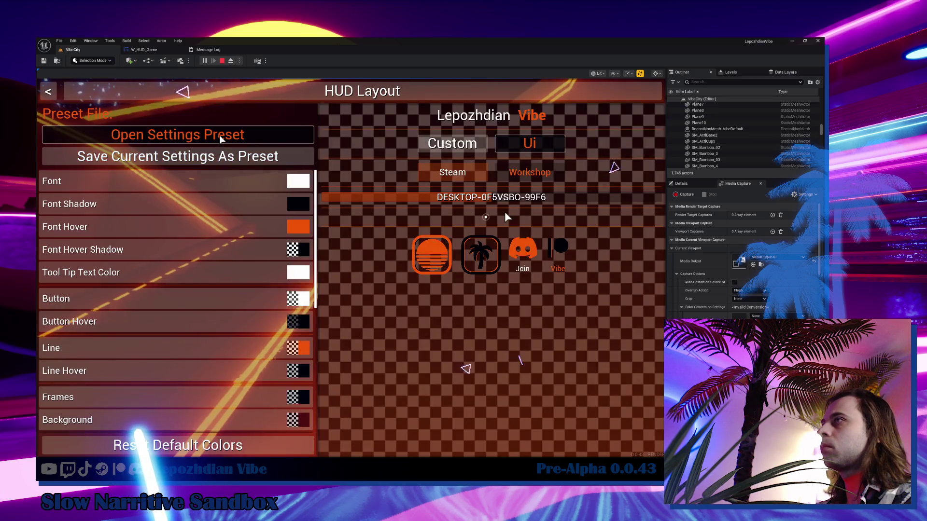
{"action": "left_click", "coordinate": [220, 137]}
{"action": "double_click", "coordinate": [302, 169]}
{"action": "left_click", "coordinate": [304, 170]}
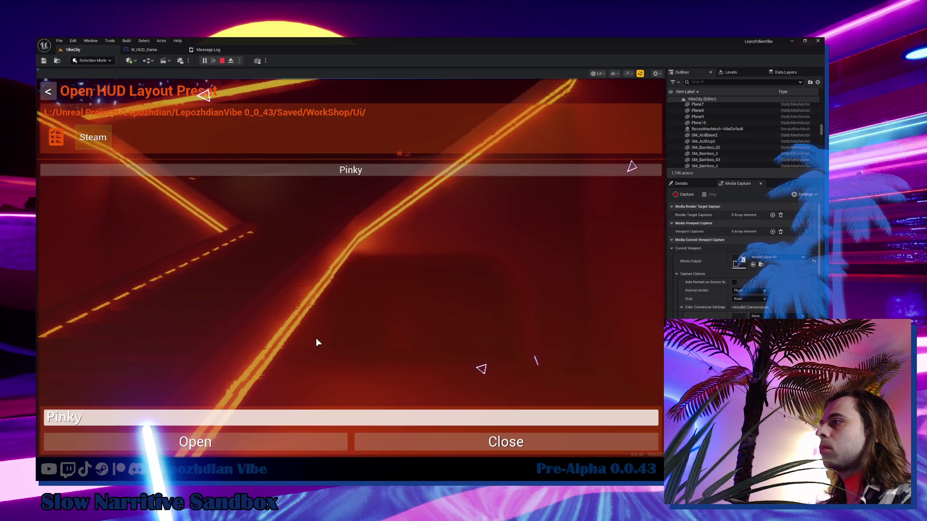
{"action": "left_click", "coordinate": [294, 442]}
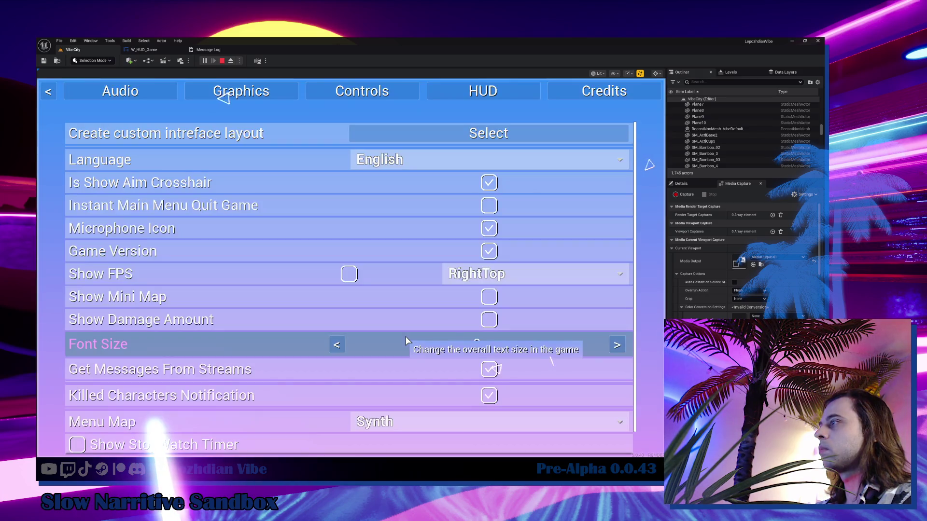
{"action": "key", "text": "Escape"}
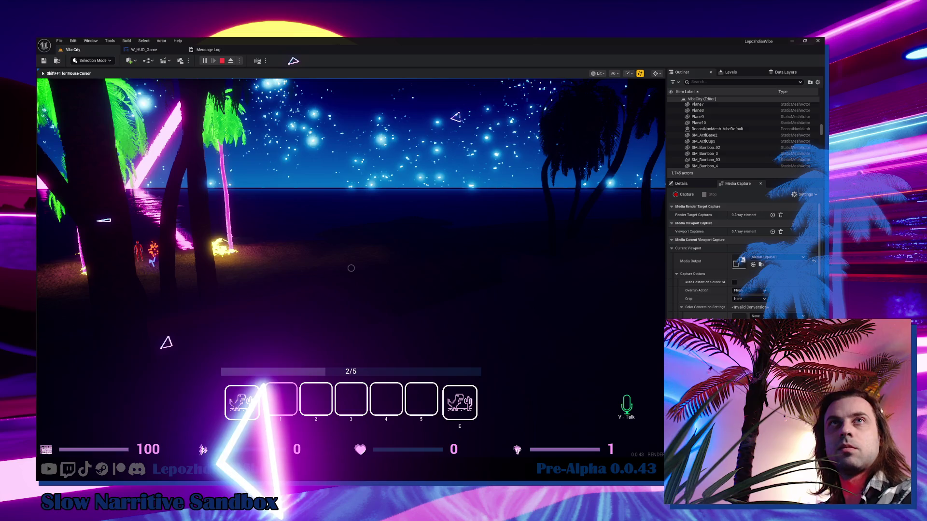
Step: End the play session, return to the VibeCity level, and save everything with File > Save All
{"action": "key", "text": "Escape"}
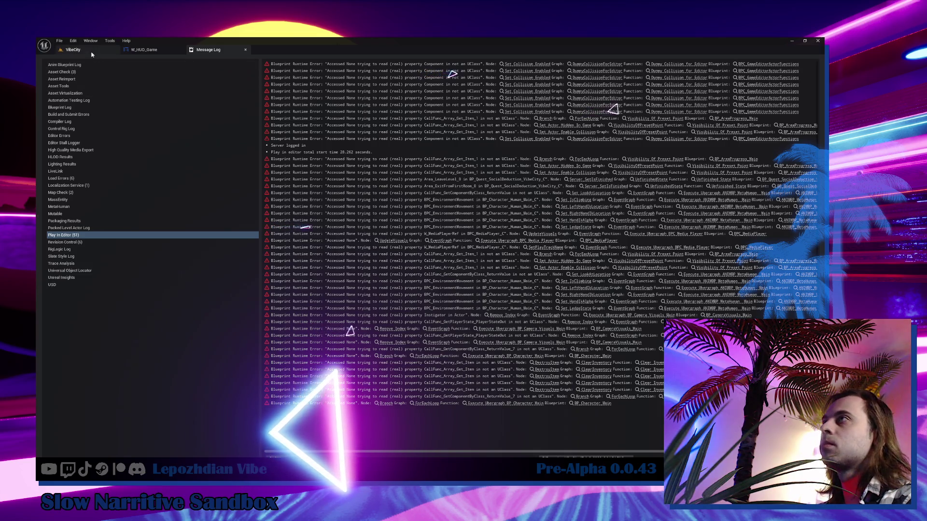
{"action": "left_click", "coordinate": [72, 50]}
{"action": "left_click", "coordinate": [59, 41]}
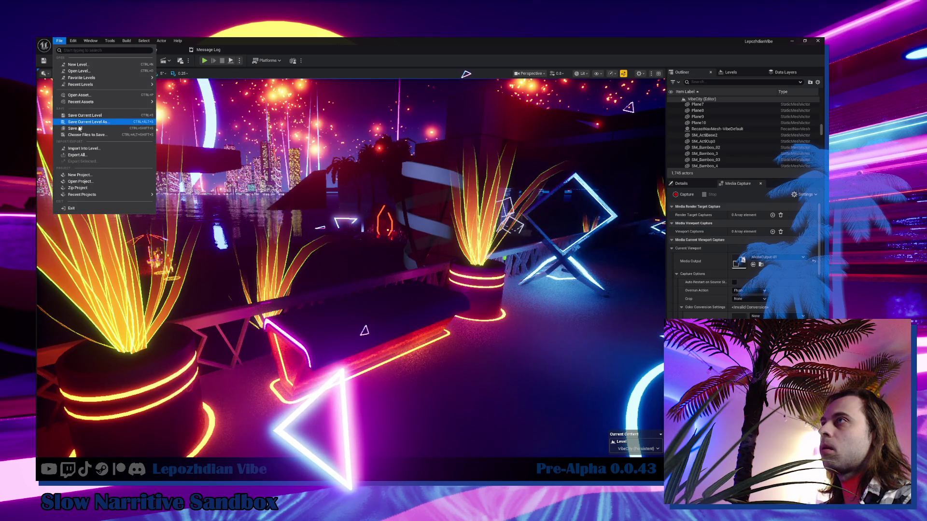
{"action": "left_click", "coordinate": [80, 128]}
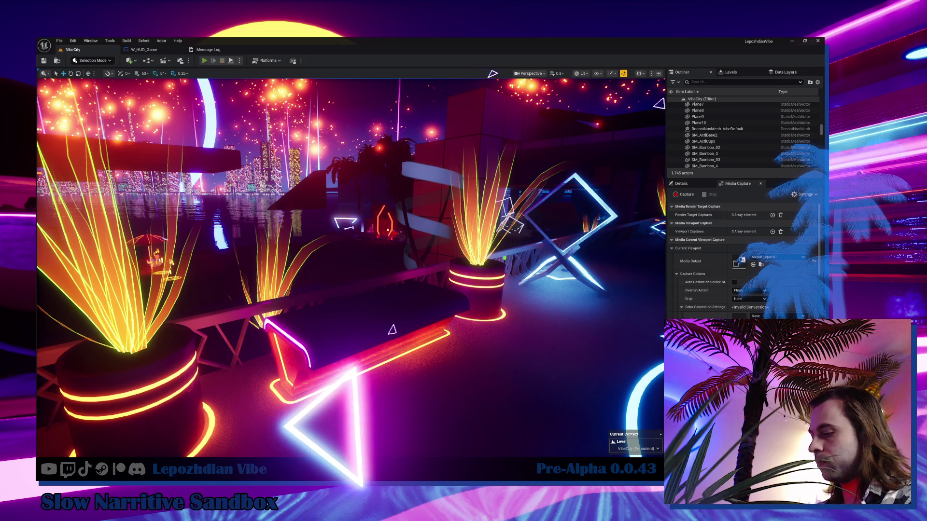
Step: Play the level with Alt+P, free the mouse with Shift+F1, then stop with Esc
{"action": "key", "text": "alt+p"}
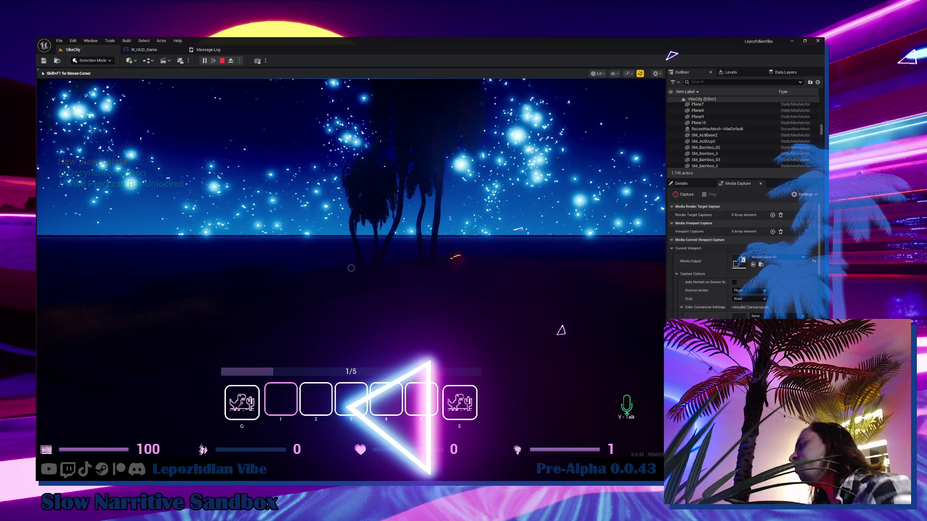
{"action": "key", "text": "shift+F1"}
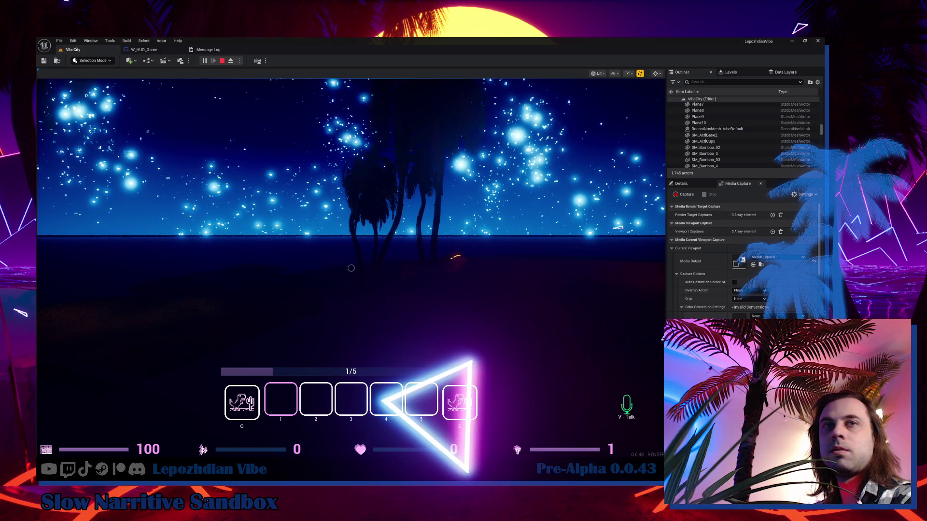
{"action": "key", "text": "Escape"}
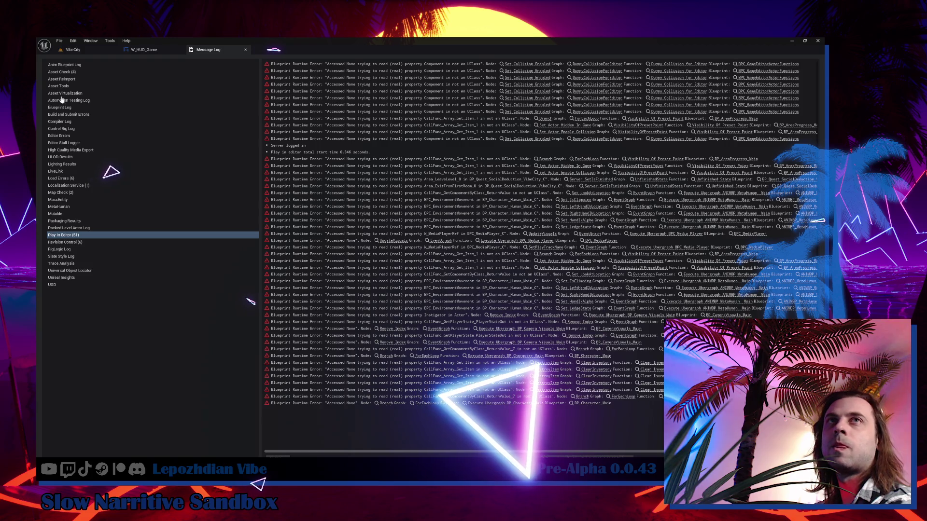
Step: Play VibeCity again from its level tab, switch to hotbar slot 2, then go to Obsidian
{"action": "left_click", "coordinate": [85, 49]}
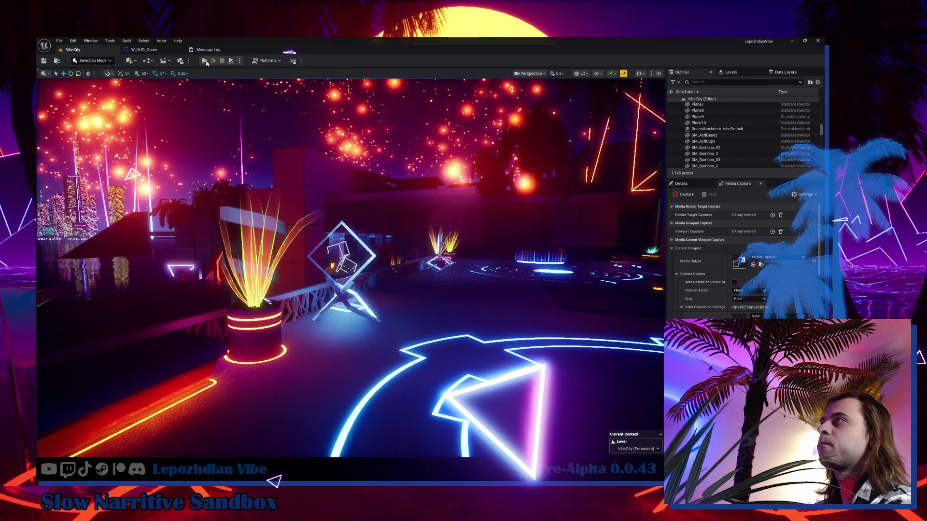
{"action": "left_click", "coordinate": [205, 61]}
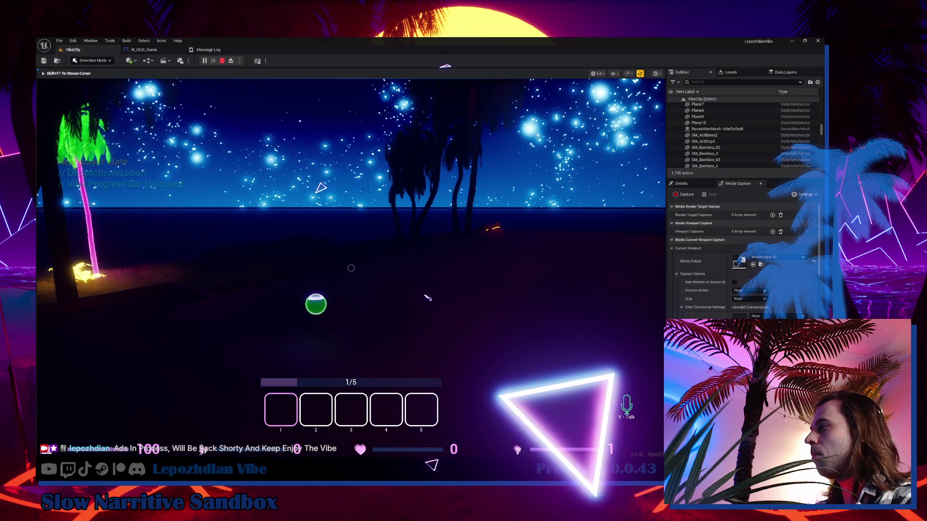
{"action": "key", "text": "2"}
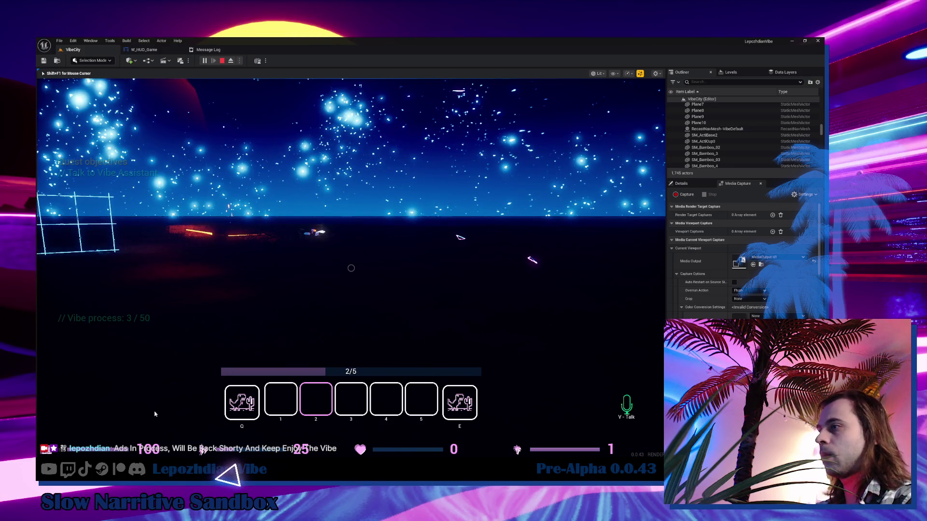
{"action": "key", "text": "alt+Tab"}
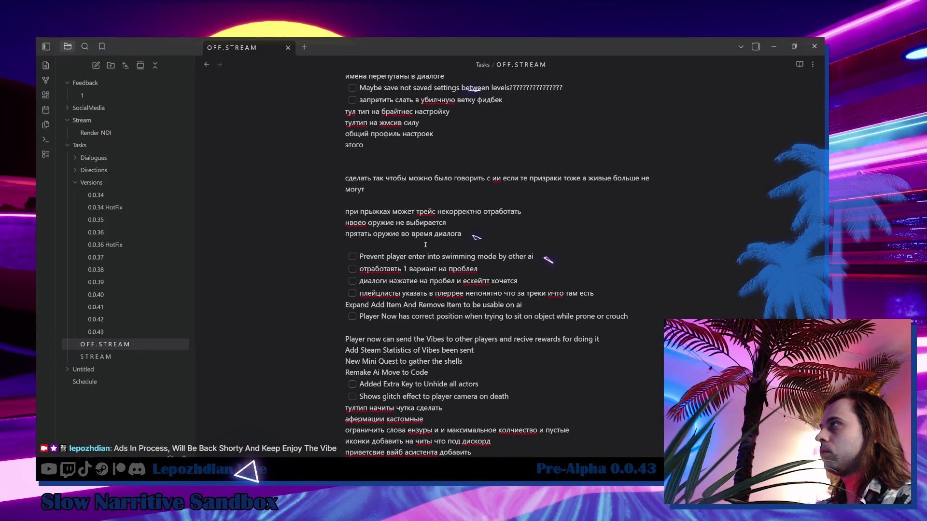
Step: Find the end of the Ui list in OFF.STREAM and start a new checklist item there
{"action": "scroll", "coordinate": [425, 245], "scroll_direction": "up", "scroll_amount": 8}
{"action": "scroll", "coordinate": [446, 244], "scroll_direction": "down", "scroll_amount": 1}
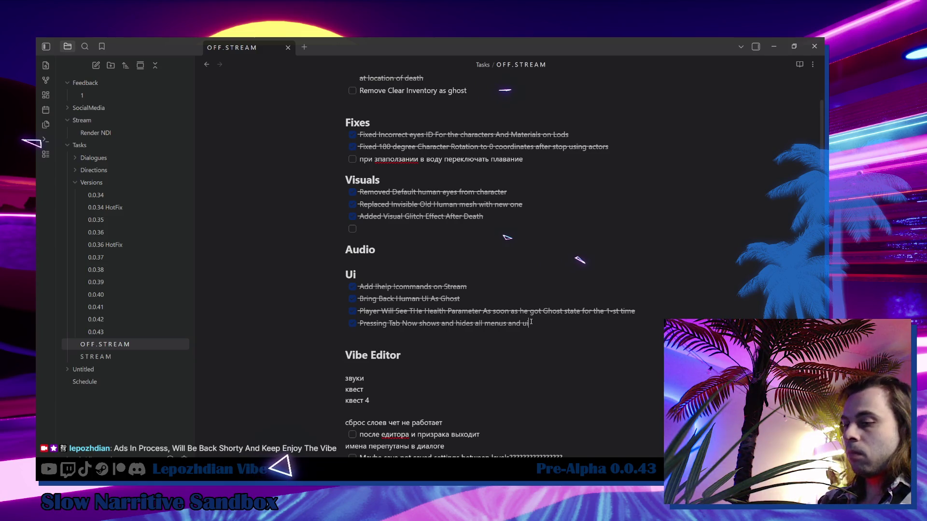
{"action": "key", "text": "Return"}
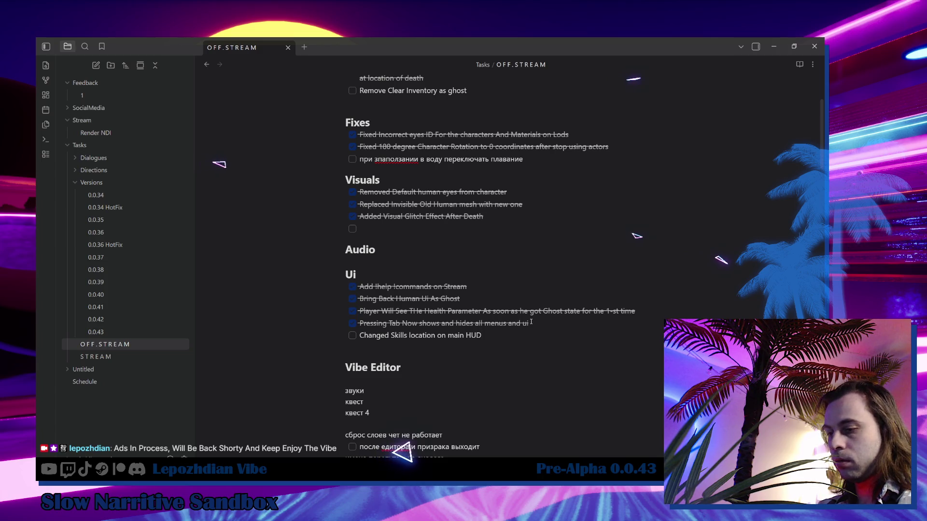
{"action": "type", "text": "Changed Skills location"}
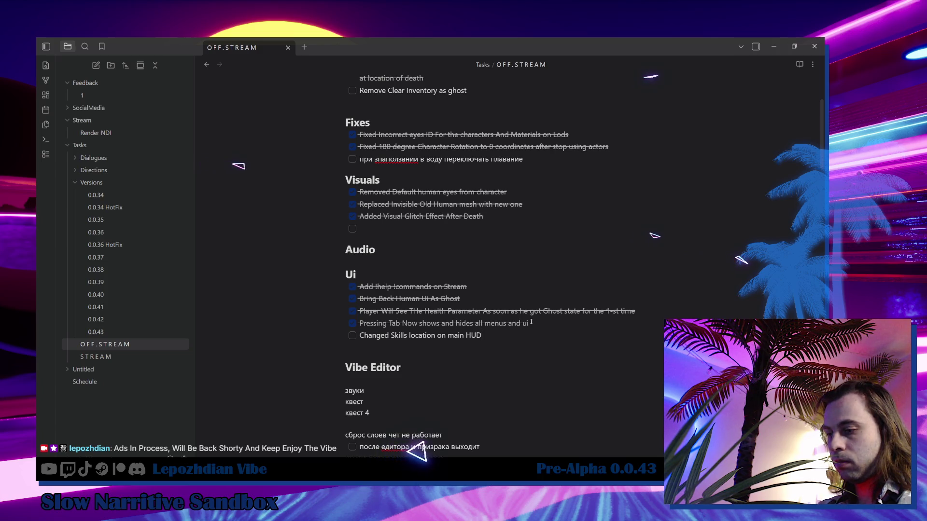
Step: Finish the Skills location task text about the inventory's left and right, check it off, return to Unreal
{"action": "type", "text": "on"}
{"action": "key", "text": "BackSpace"}
{"action": "key", "text": "BackSpace"}
{"action": "key", "text": "BackSpace"}
{"action": "type", "text": ","}
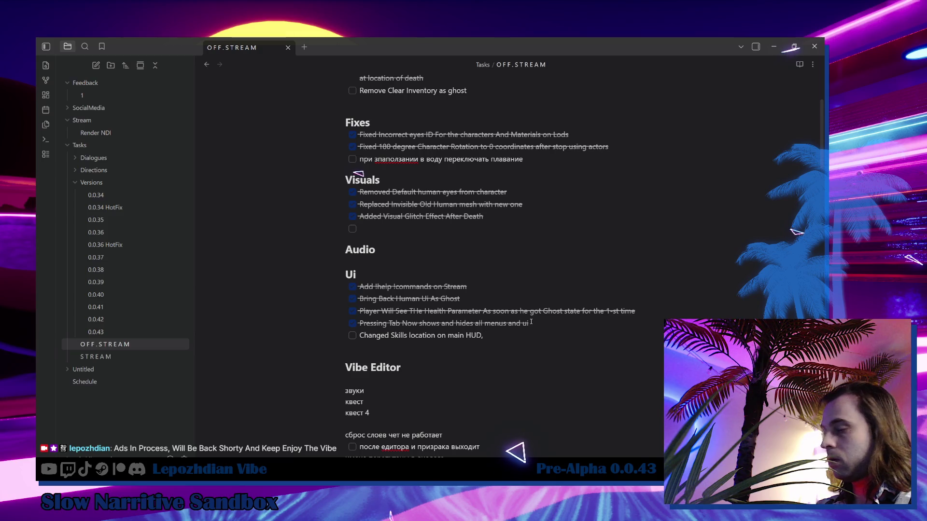
{"action": "type", "text": " fro"}
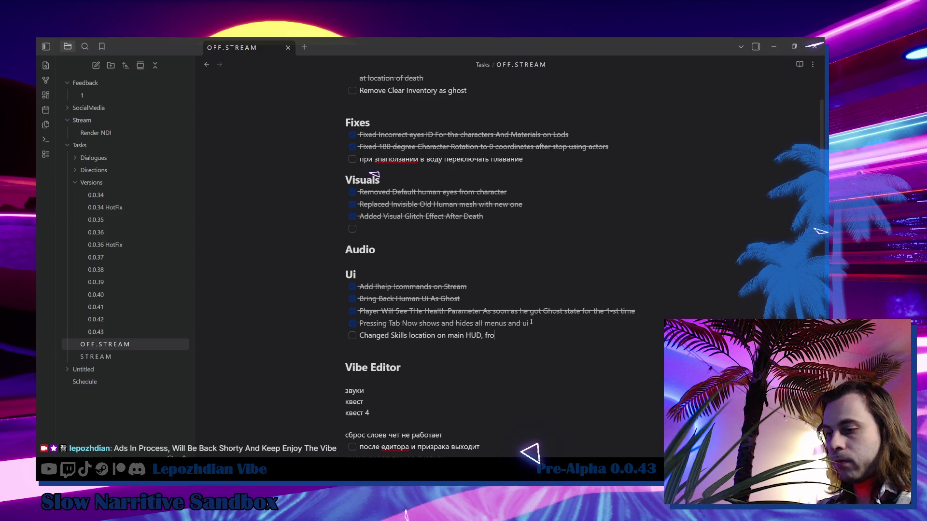
{"action": "type", "text": "m the left and "}
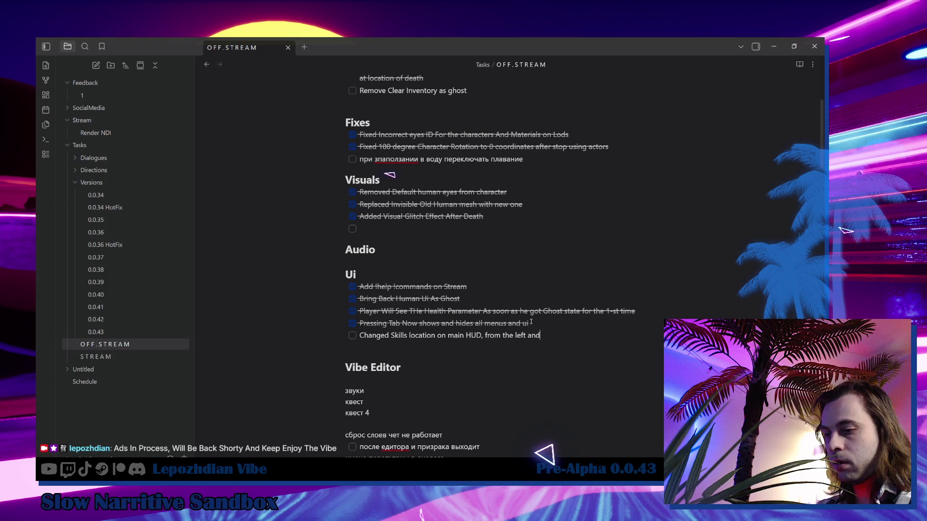
{"action": "type", "text": "from the right po"}
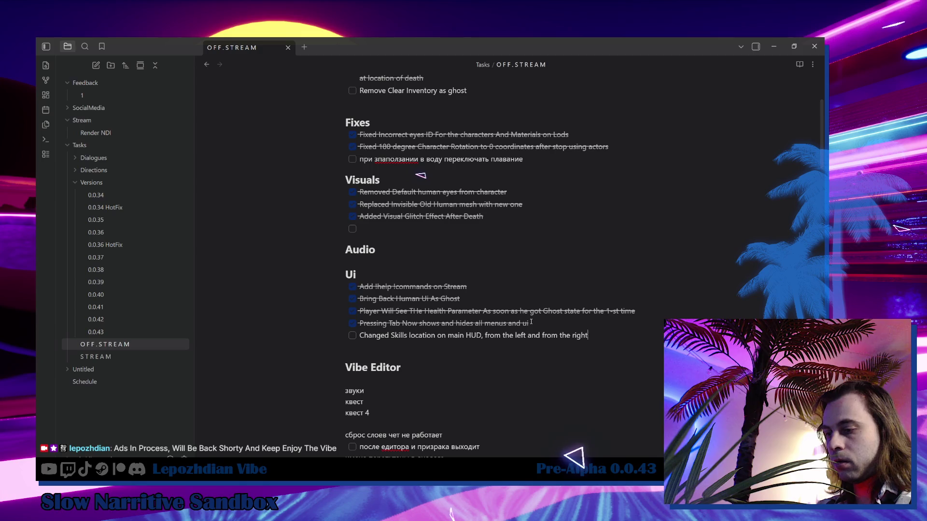
{"action": "type", "text": "si"}
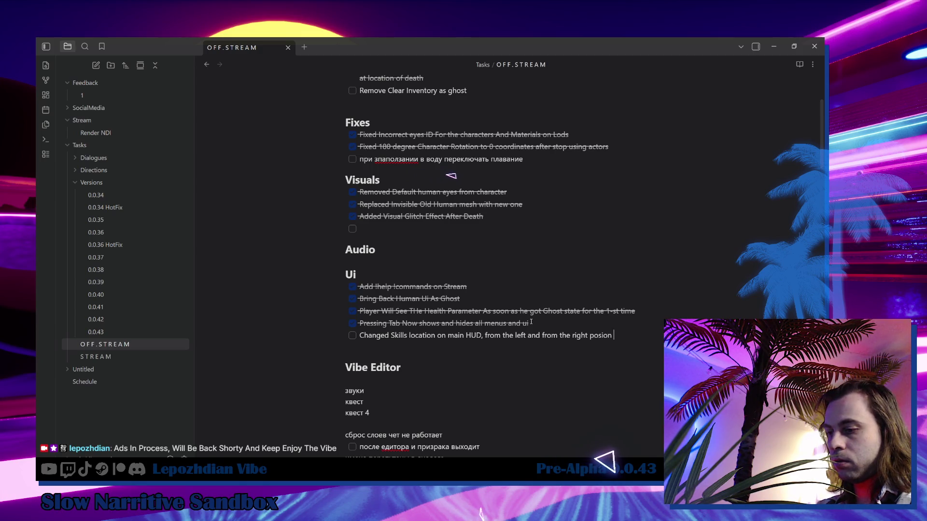
{"action": "type", "text": "on"}
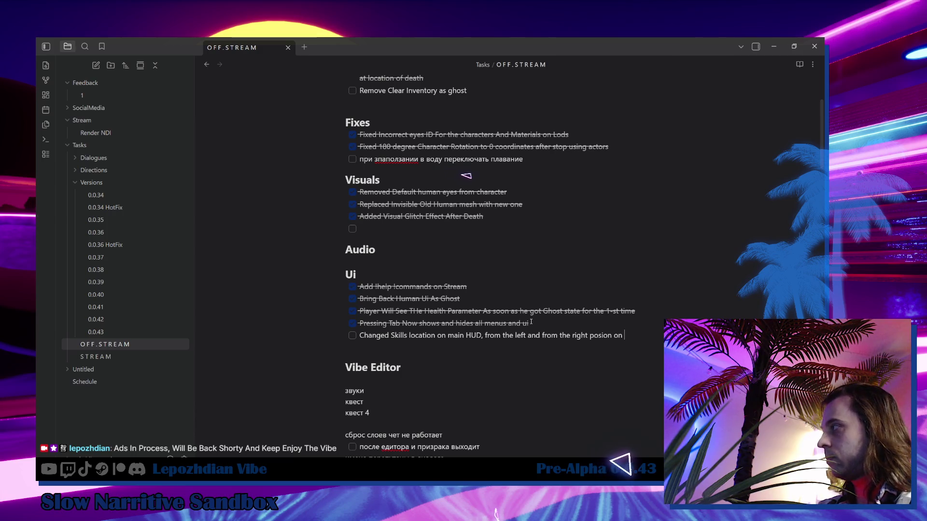
{"action": "key", "text": "BackSpace"}
{"action": "key", "text": "BackSpace"}
{"action": "type", "text": "f the inventory"}
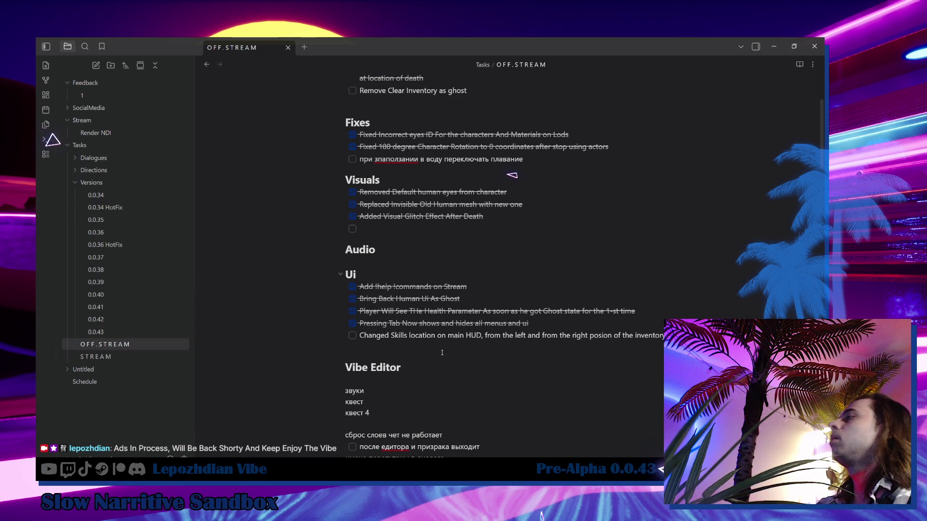
{"action": "left_click", "coordinate": [353, 335]}
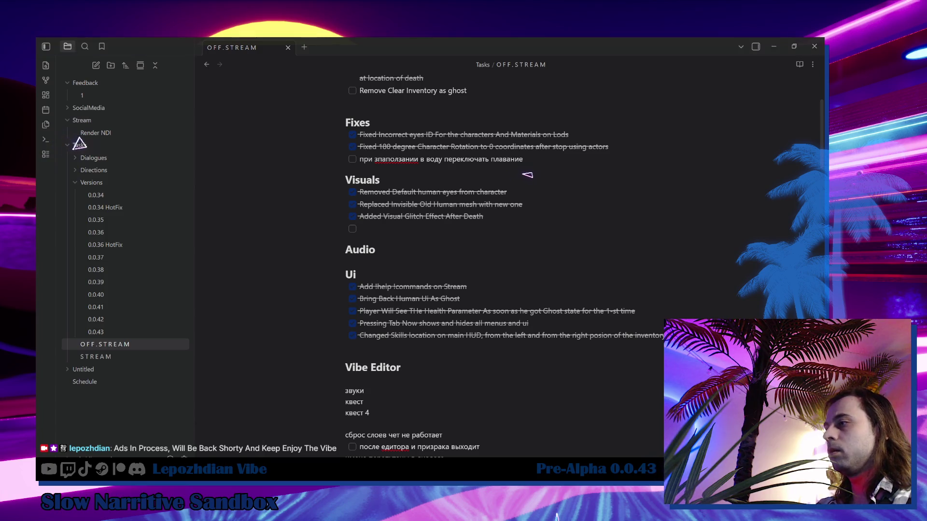
{"action": "key", "text": "alt+Tab"}
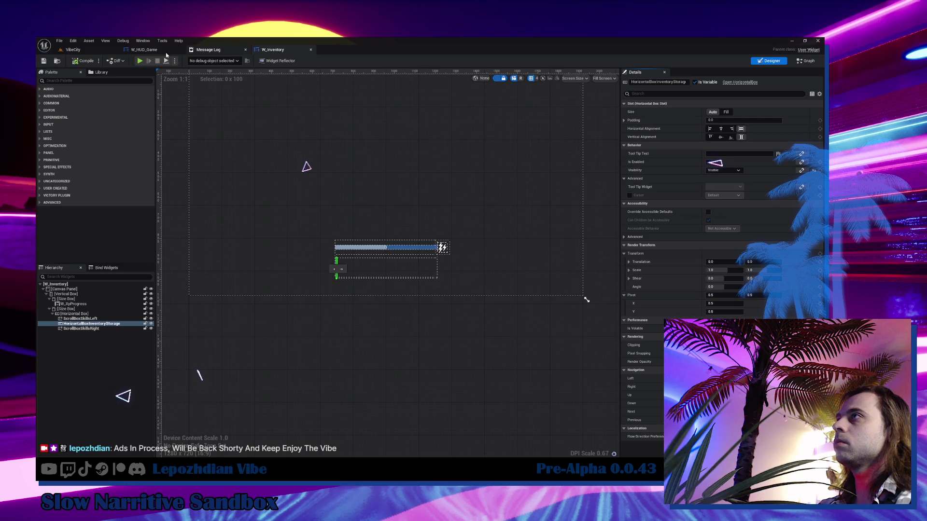
Step: Bring up the VibeCity level, open and close the File menu, then return to Obsidian
{"action": "left_click", "coordinate": [72, 50]}
{"action": "left_click", "coordinate": [62, 41]}
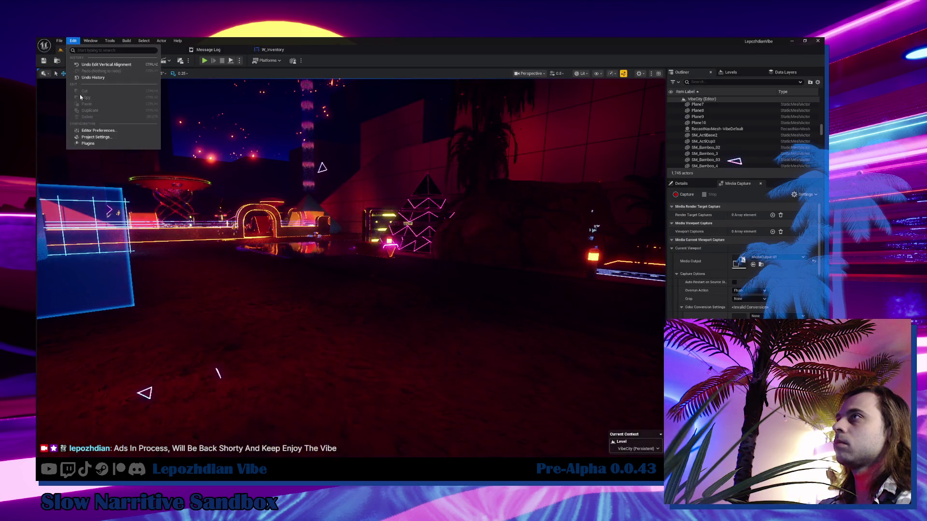
{"action": "left_click", "coordinate": [75, 129]}
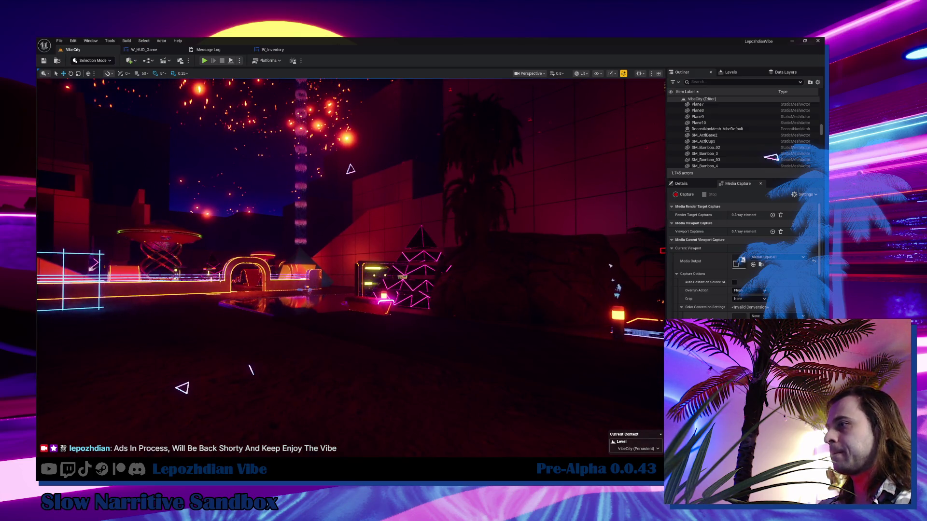
{"action": "key", "text": "alt+Tab"}
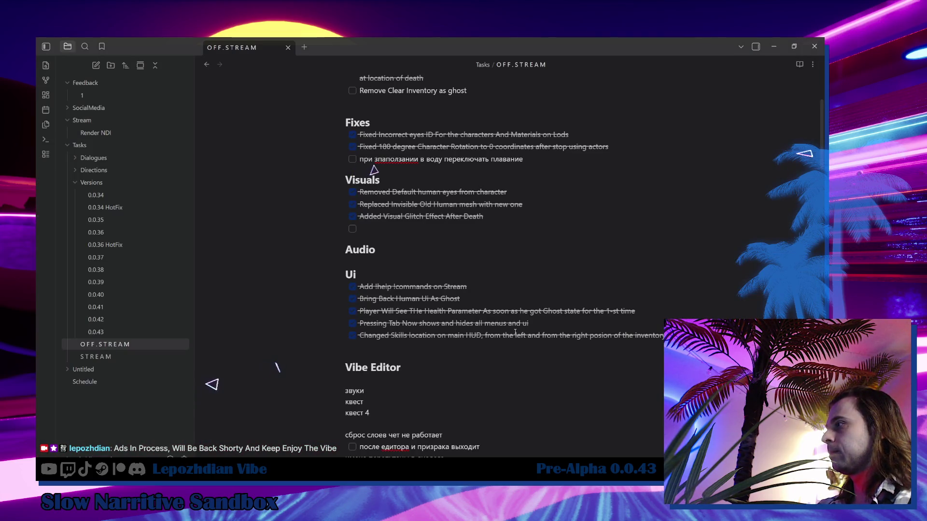
{"action": "scroll", "coordinate": [511, 335], "scroll_direction": "down", "scroll_amount": 6}
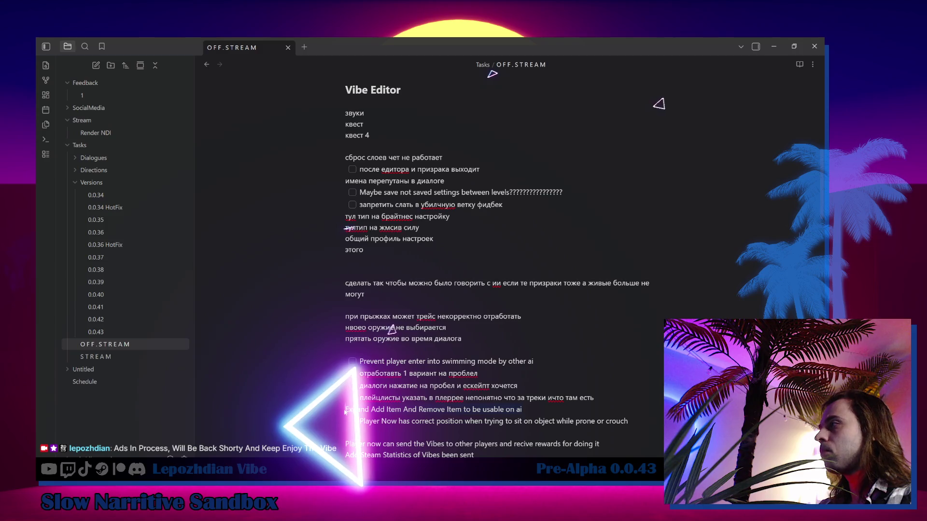
{"action": "scroll", "coordinate": [421, 186], "scroll_direction": "up", "scroll_amount": 10}
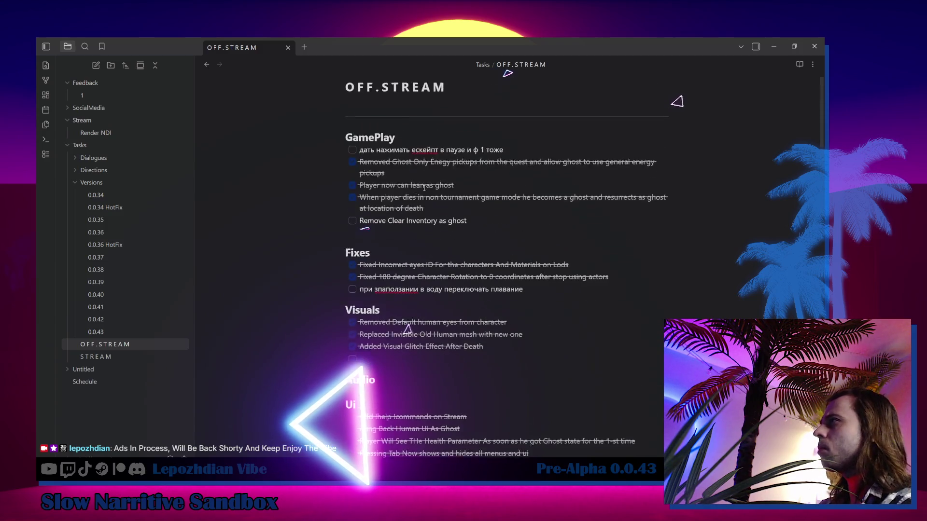
Step: Add the GamePlay task 'Expand Add Item And Remove Item to be usable on ai', then return to Unreal Editor
{"action": "scroll", "coordinate": [421, 186], "scroll_direction": "up", "scroll_amount": 1}
{"action": "key", "text": "Return"}
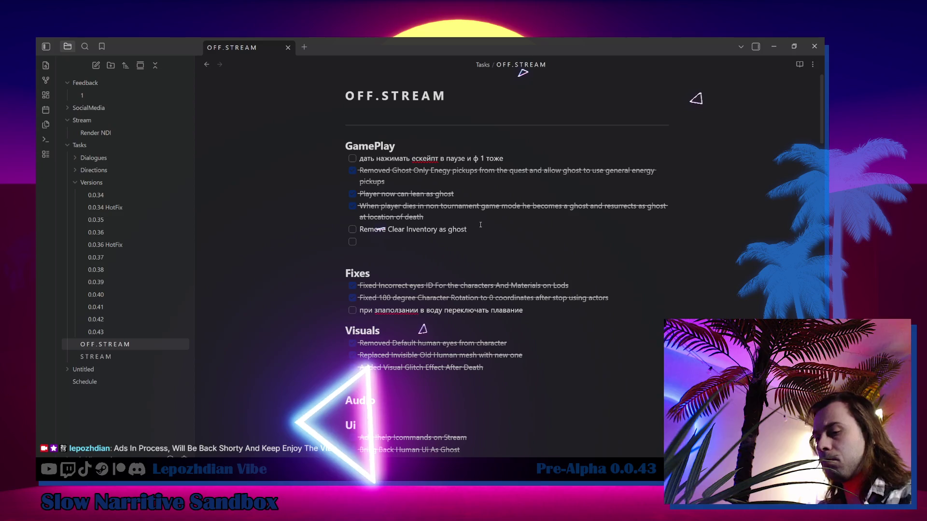
{"action": "type", "text": "Expand Add Item And Remove Item to be usable on ai"}
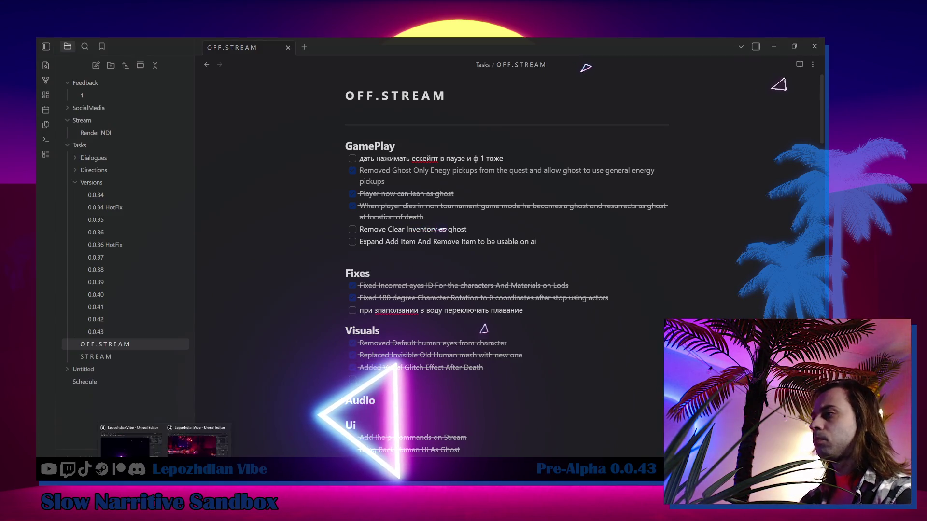
{"action": "left_click", "coordinate": [198, 445]}
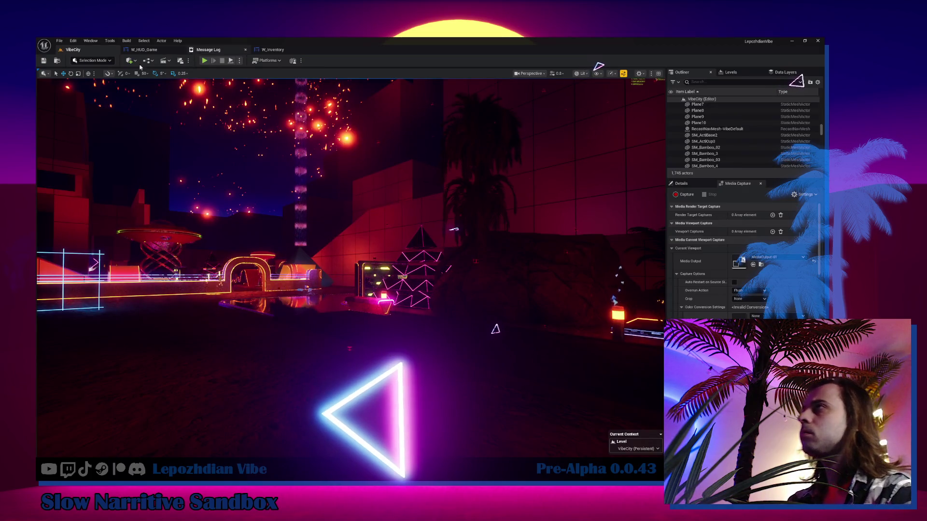
Step: Turn the level camera and check the File menu and editor tab options
{"action": "left_click", "coordinate": [59, 41]}
{"action": "key", "text": "Escape"}
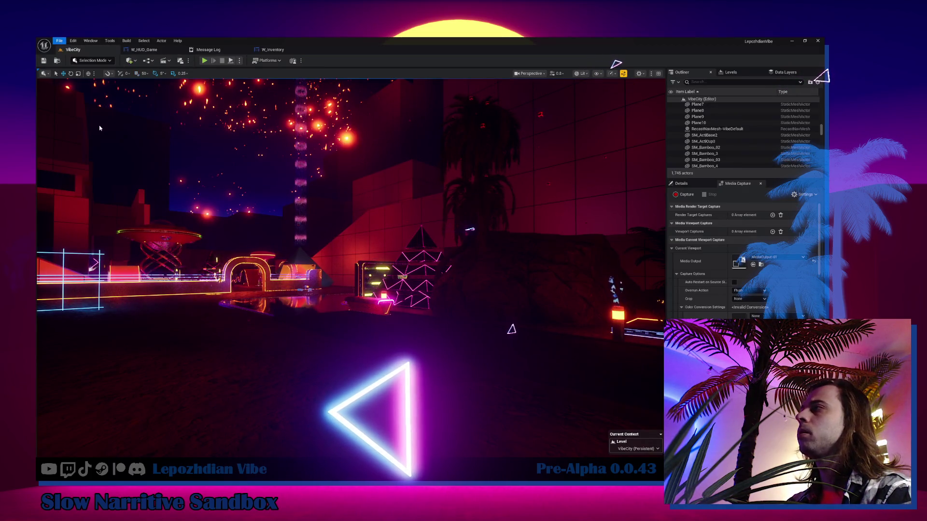
{"action": "mouse_move", "coordinate": [338, 241]}
{"action": "left_mouse_down"}
{"action": "mouse_move", "coordinate": [367, 227]}
{"action": "mouse_move", "coordinate": [117, 268]}
{"action": "left_mouse_up"}
{"action": "key", "text": "ctrl+space"}
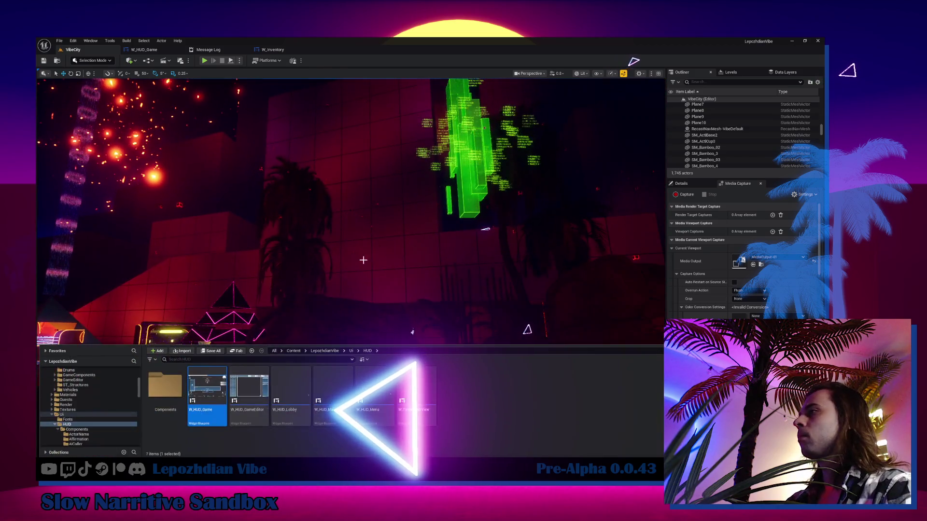
{"action": "right_click", "coordinate": [81, 50]}
{"action": "left_click", "coordinate": [110, 95]}
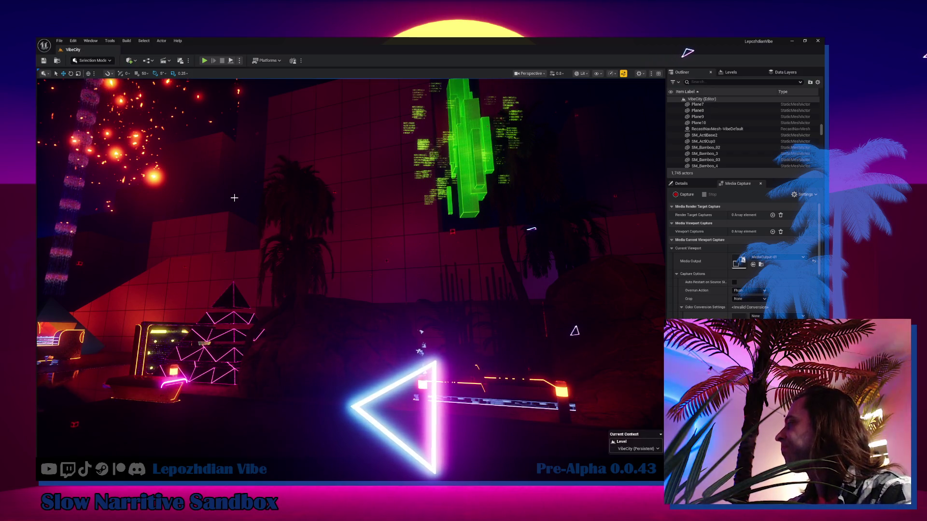
{"action": "left_click_drag", "start_coordinate": [240, 202], "coordinate": [145, 208]}
Step: Search the Content folder for 'cheats' and open the W_InGame_Cheats widget
{"action": "key", "text": "ctrl+space"}
{"action": "scroll", "coordinate": [87, 400], "scroll_direction": "up", "scroll_amount": 10}
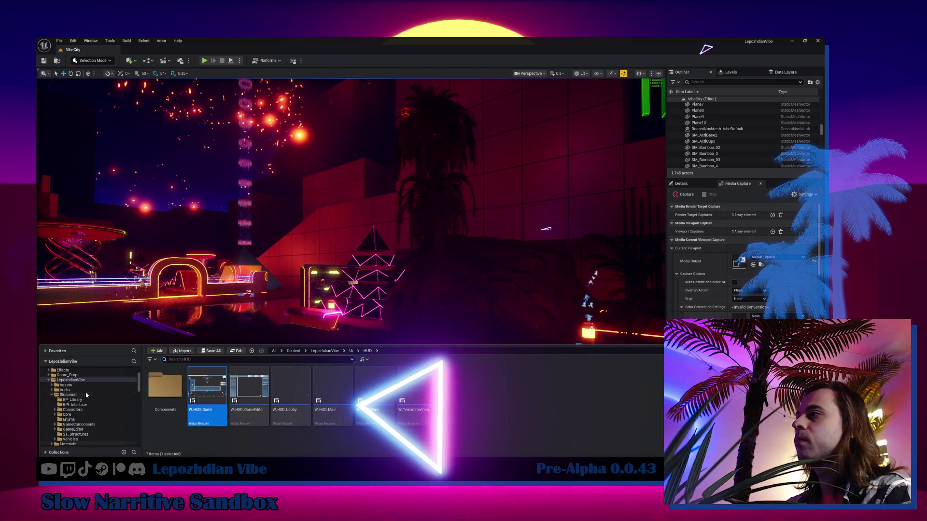
{"action": "left_click", "coordinate": [60, 375]}
{"action": "left_click", "coordinate": [182, 360]}
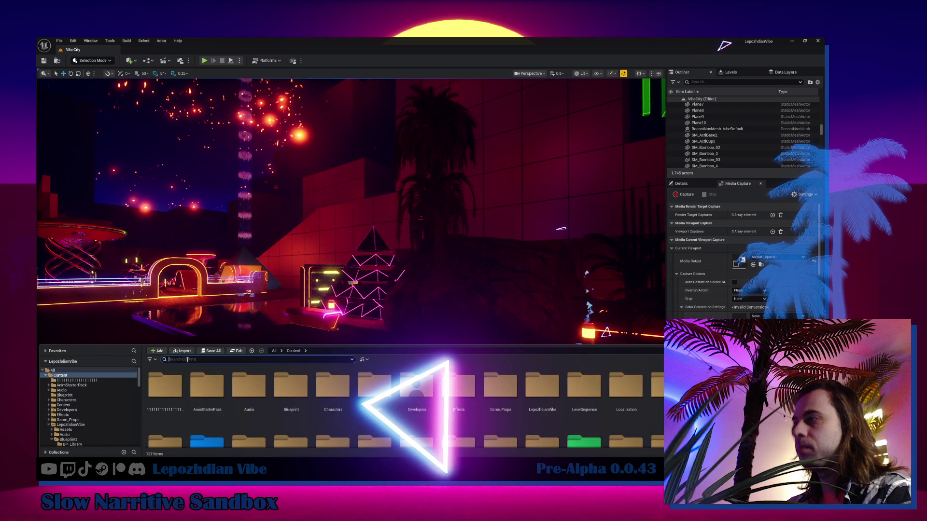
{"action": "type", "text": "cheats"}
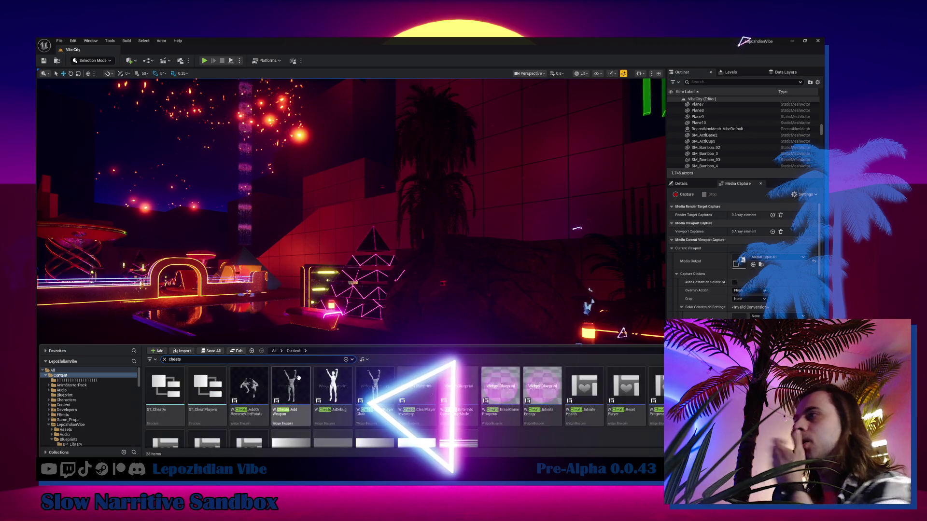
{"action": "left_click", "coordinate": [458, 382]}
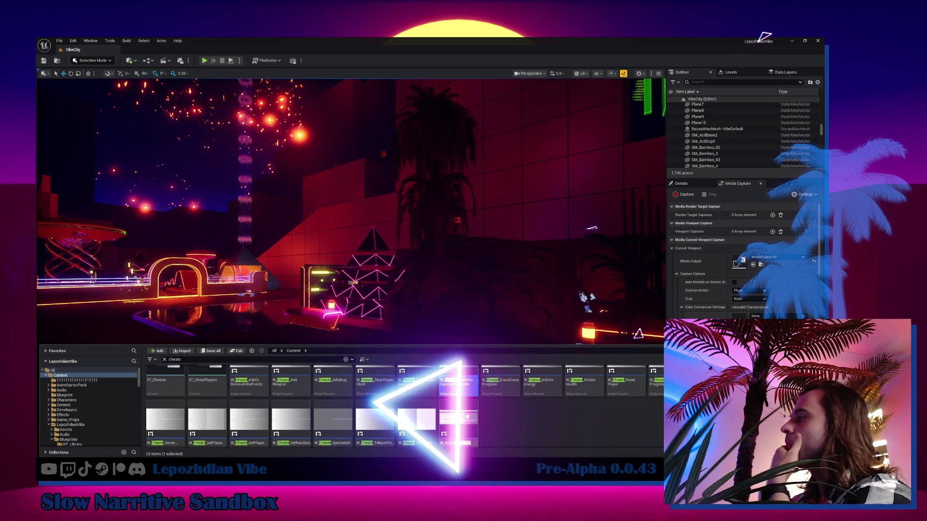
{"action": "double_click", "coordinate": [461, 418]}
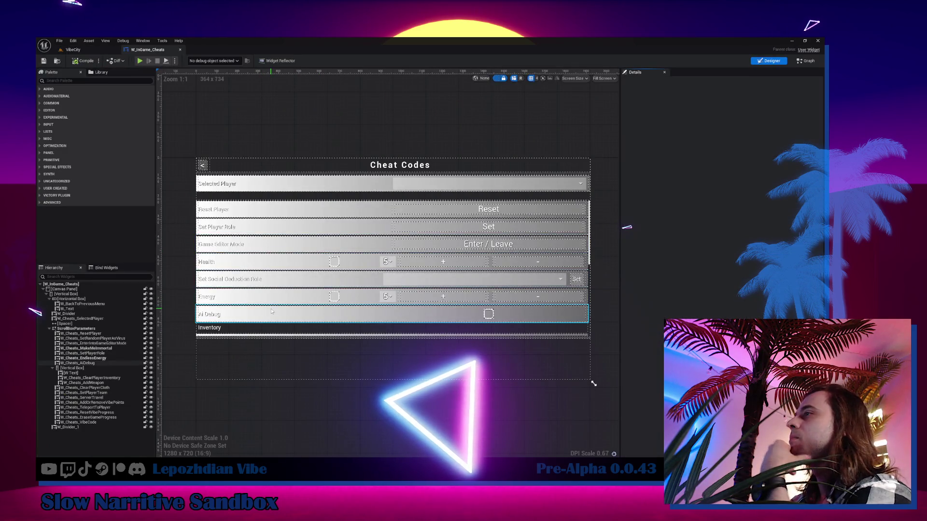
Step: Select the Add Item row and open its W_Cheats_AddWeapon widget for editing
{"action": "left_click", "coordinate": [210, 315]}
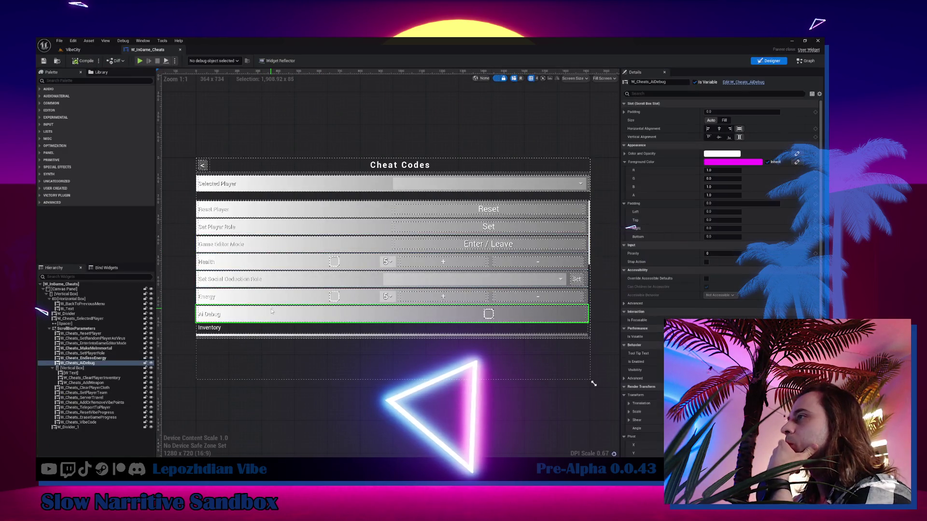
{"action": "left_click", "coordinate": [112, 344]}
{"action": "left_click", "coordinate": [114, 384]}
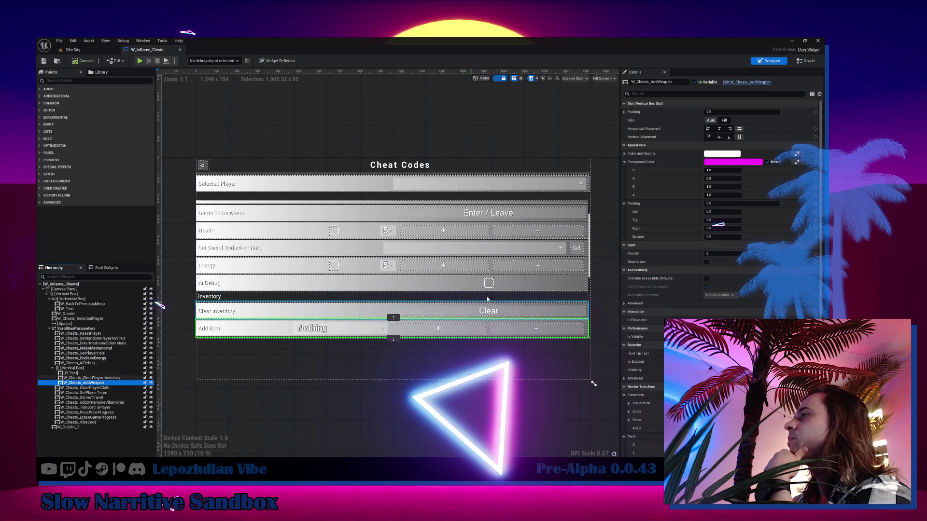
{"action": "left_click", "coordinate": [757, 82]}
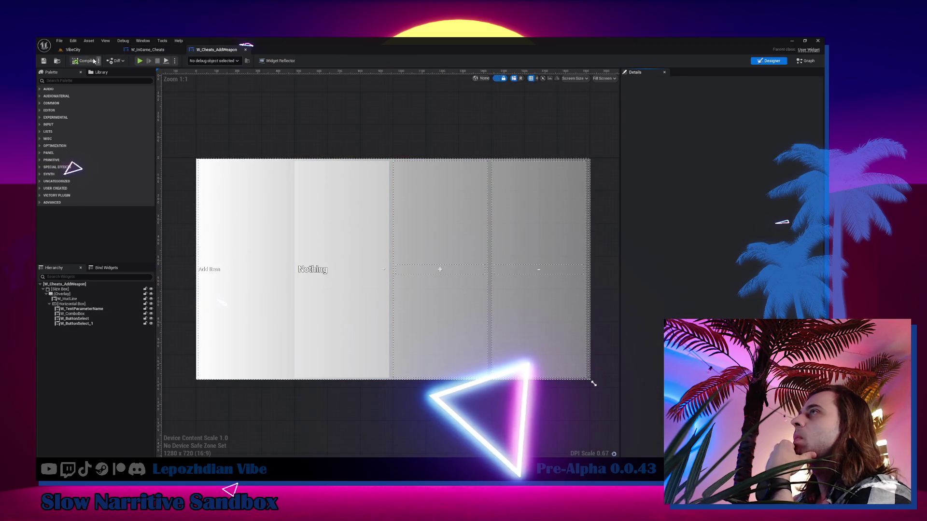
Step: Locate the W_Cheats_AddWeapon asset by searching the Content folder for 'add item'
{"action": "left_click", "coordinate": [58, 61]}
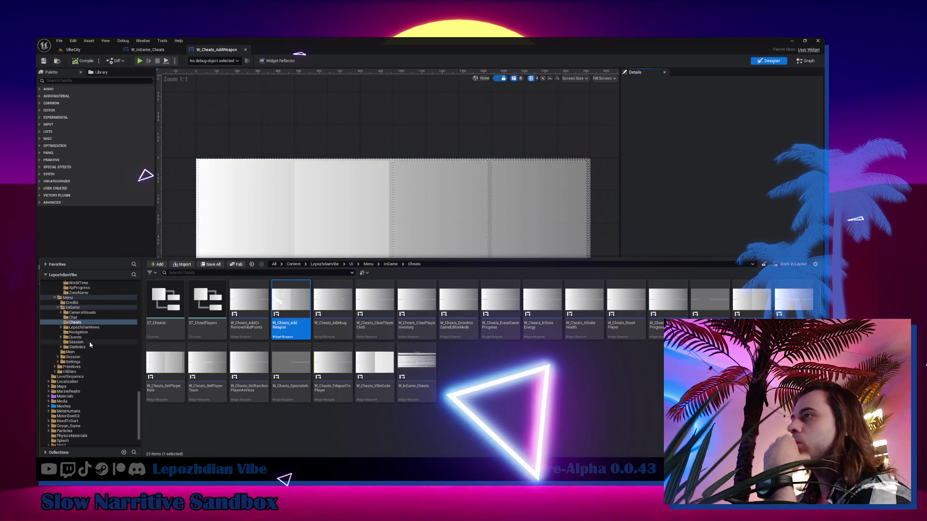
{"action": "scroll", "coordinate": [89, 345], "scroll_direction": "up", "scroll_amount": 5}
{"action": "scroll", "coordinate": [68, 290], "scroll_direction": "up", "scroll_amount": 5}
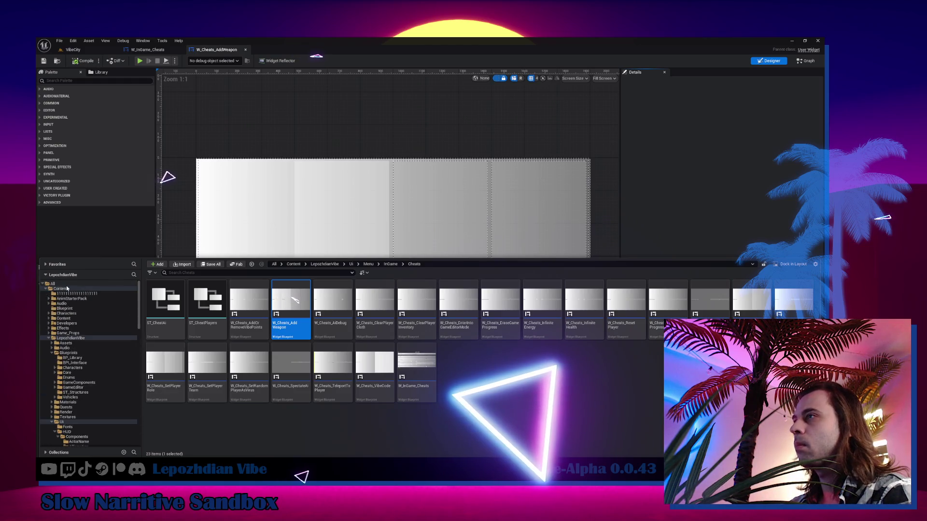
{"action": "left_click", "coordinate": [67, 288]}
{"action": "type", "text": "a"}
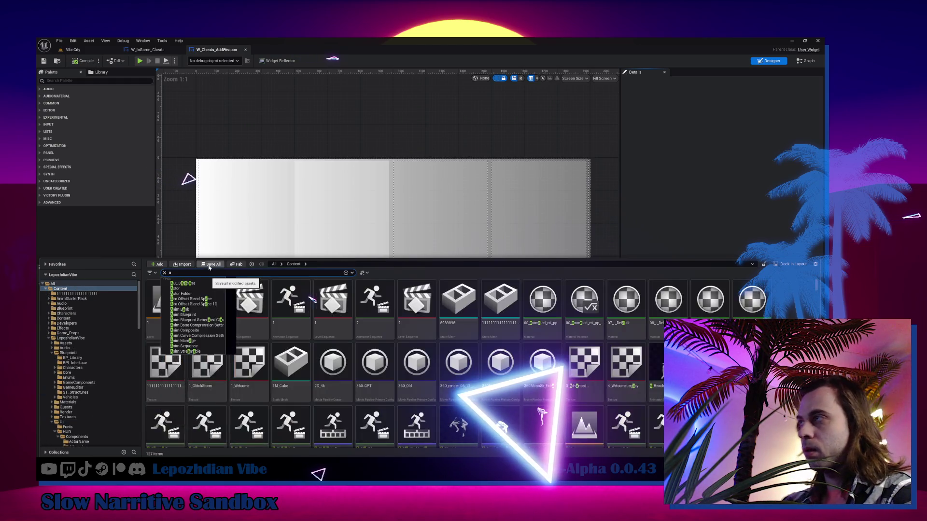
{"action": "type", "text": "dd item"}
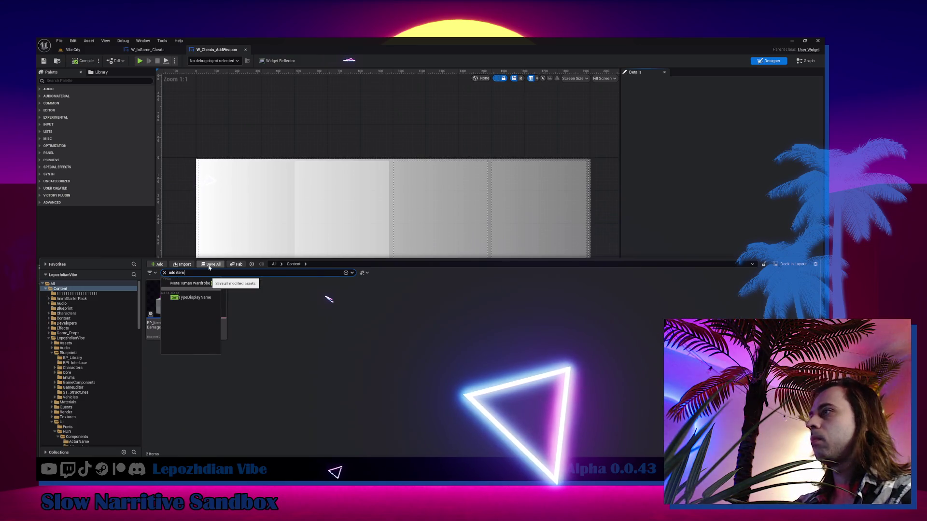
{"action": "left_click", "coordinate": [266, 417]}
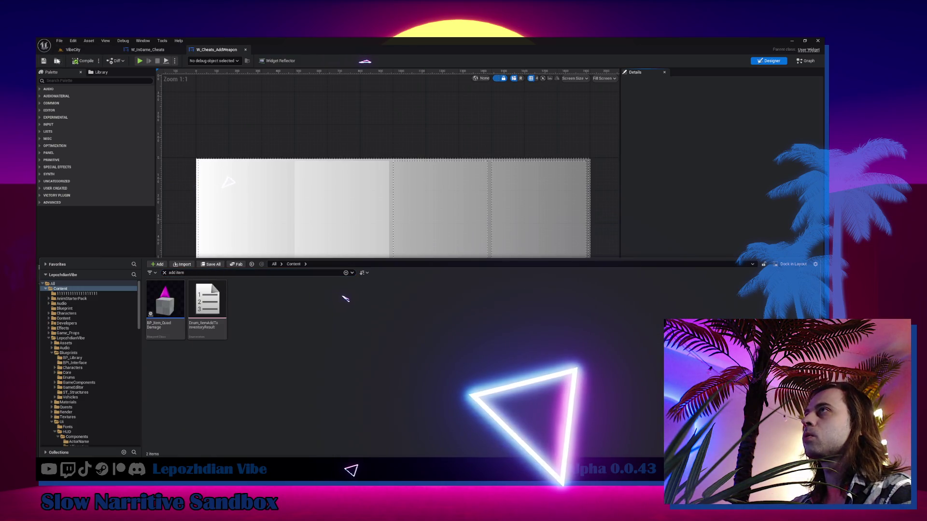
{"action": "key", "text": "ctrl+space"}
{"action": "key", "text": "ctrl+space"}
Step: Rename the asset to W_Cheats_AddOrRemoveItem
{"action": "left_click", "coordinate": [299, 323]}
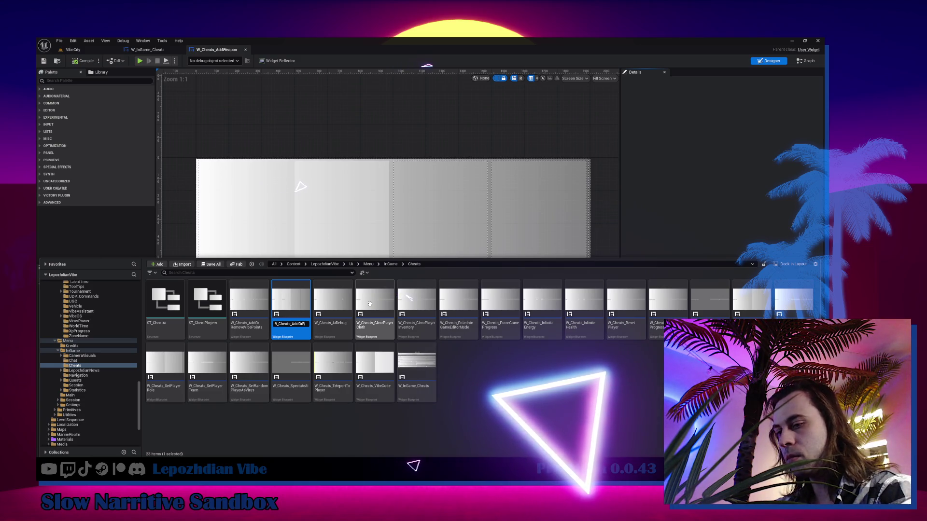
{"action": "type", "text": "ddOrRemoveItem"}
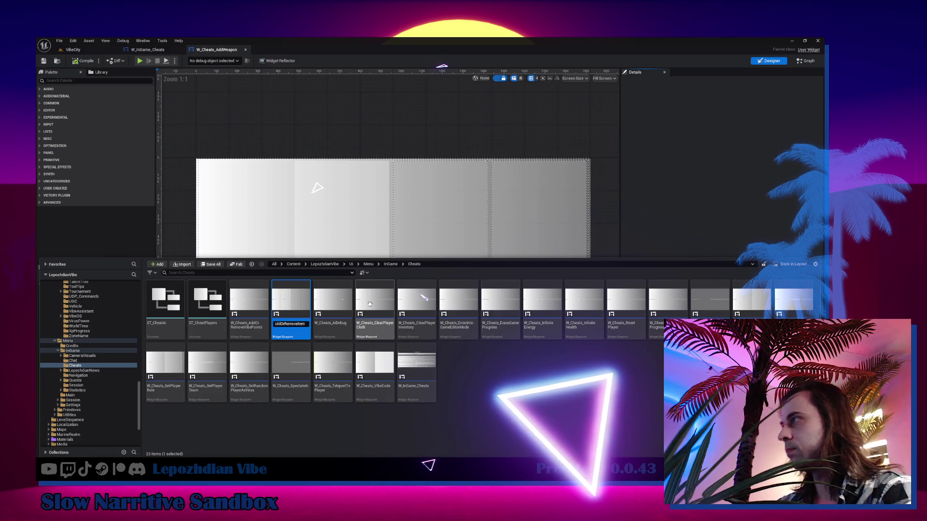
{"action": "key", "text": "Return"}
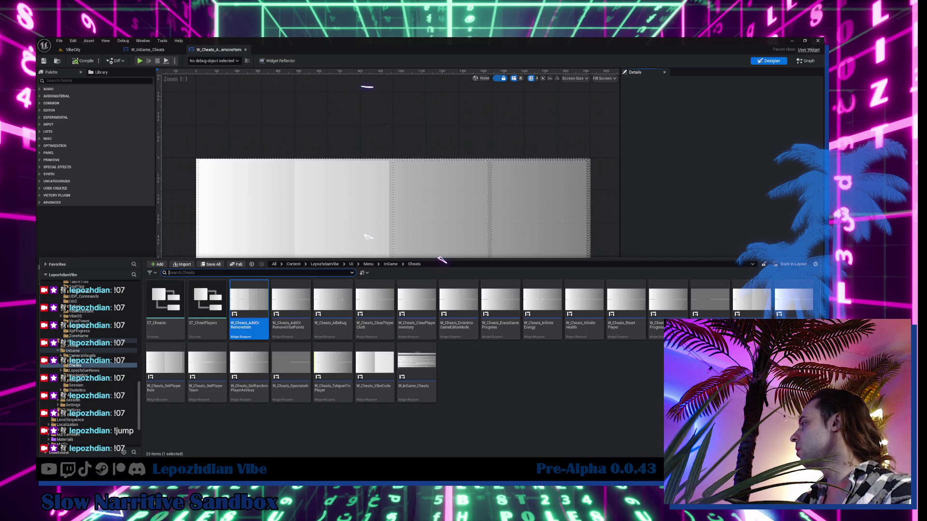
{"action": "mouse_move", "coordinate": [609, 334]}
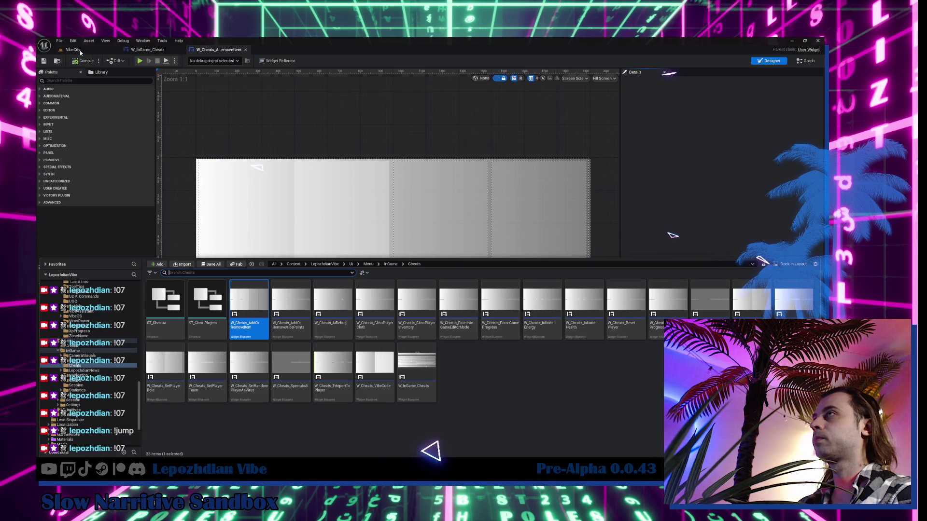
Step: In the VibeCity level, delete the dark sidewalk platform near the neon arches
{"action": "left_click", "coordinate": [79, 50]}
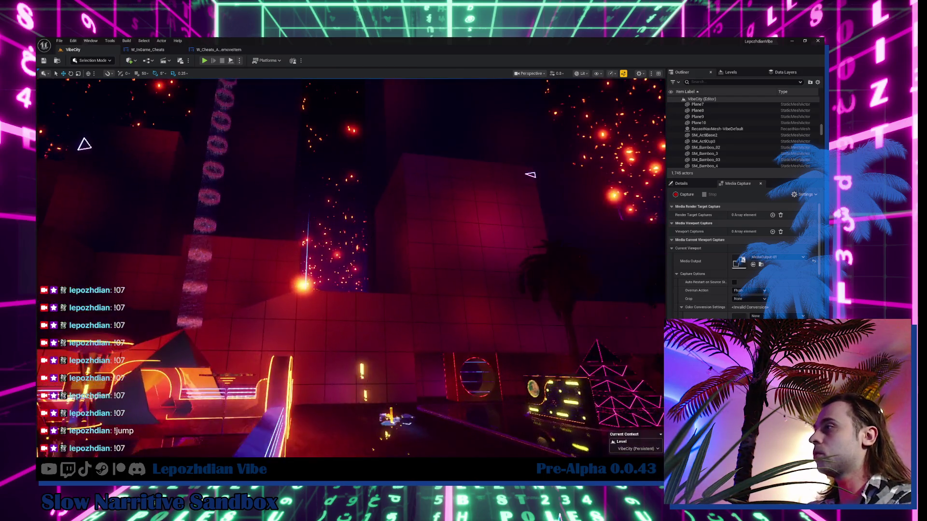
{"action": "left_click_drag", "start_coordinate": [361, 287], "coordinate": [361, 287]}
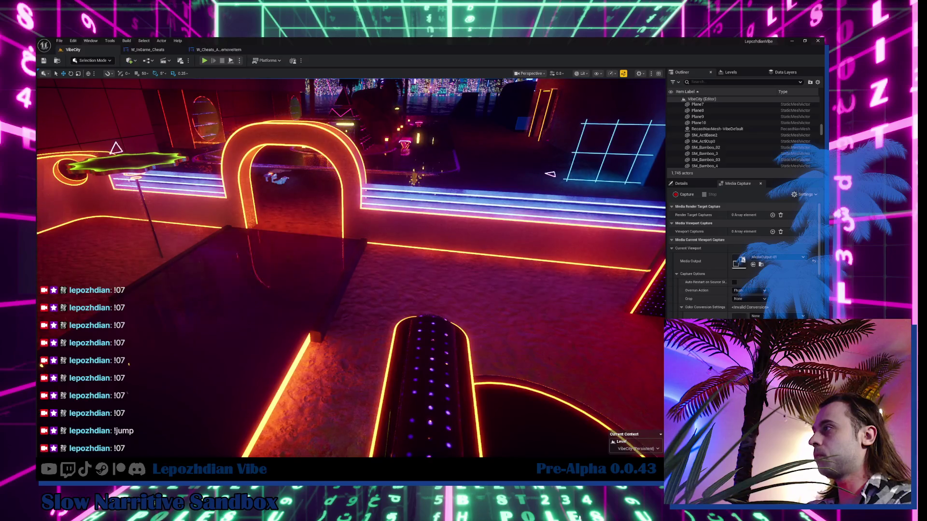
{"action": "left_click", "coordinate": [341, 291]}
{"action": "key", "text": "Delete"}
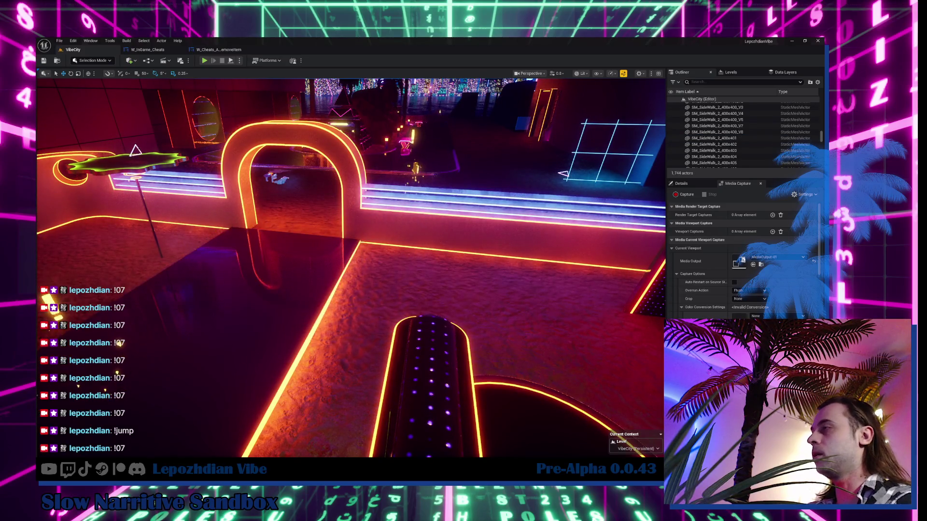
Step: Move the BP_Street_Floor_400x400 floor tile toward the lower left
{"action": "left_click_drag", "start_coordinate": [525, 289], "coordinate": [525, 290]}
{"action": "left_click", "coordinate": [525, 290]}
{"action": "left_click_drag", "start_coordinate": [342, 294], "coordinate": [342, 294]}
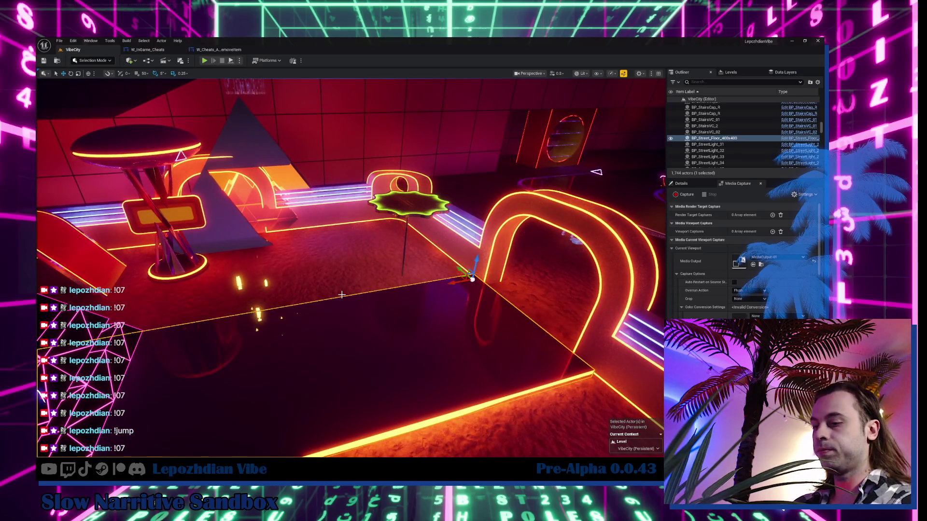
{"action": "mouse_move", "coordinate": [472, 279]}
{"action": "left_mouse_down"}
{"action": "mouse_move", "coordinate": [189, 321]}
{"action": "mouse_move", "coordinate": [203, 328]}
{"action": "left_mouse_up"}
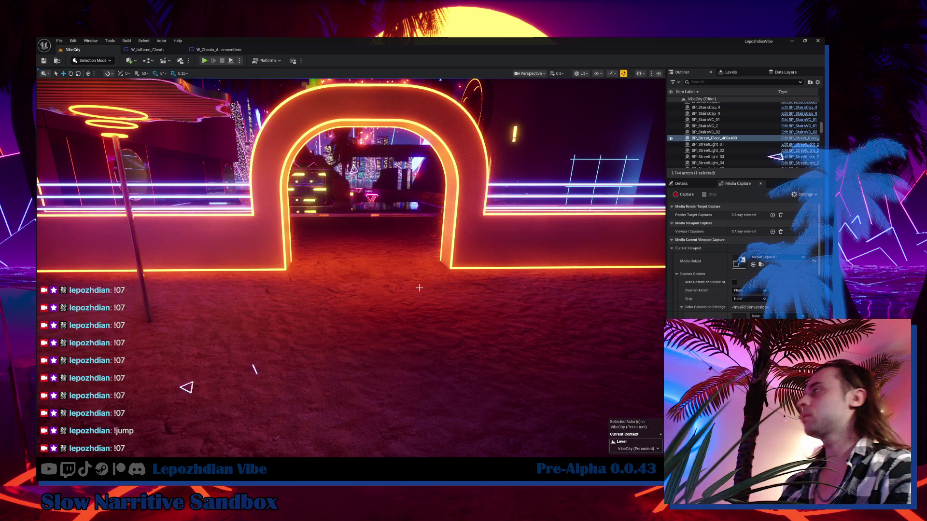
Step: Select the glowing BP_AreaProgress_4_4 ring and show its components and transform in Details
{"action": "left_click_drag", "start_coordinate": [390, 308], "coordinate": [390, 307]}
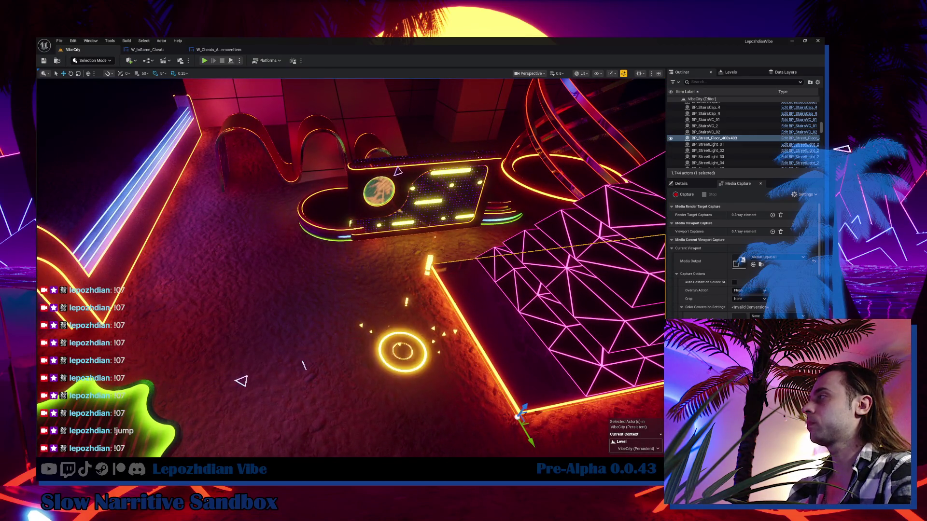
{"action": "left_click", "coordinate": [410, 335]}
{"action": "left_click", "coordinate": [409, 335]}
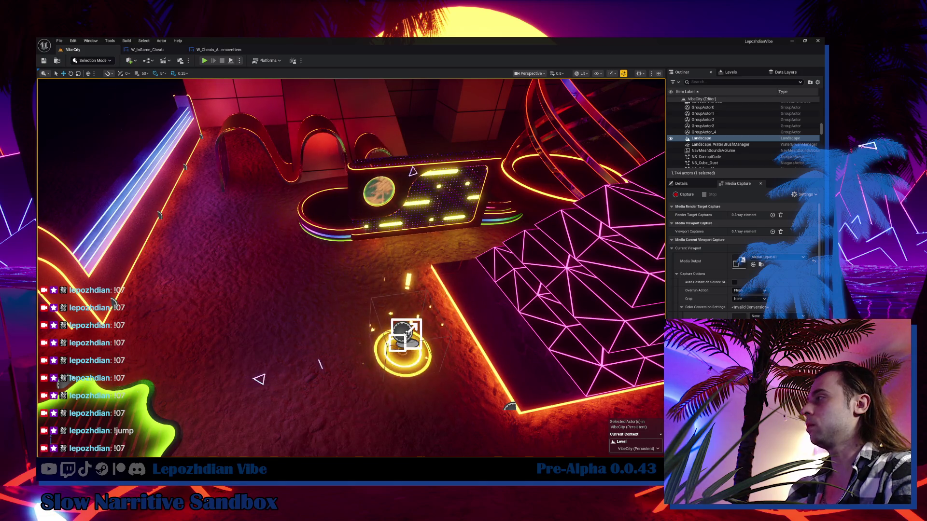
{"action": "left_click", "coordinate": [681, 183]}
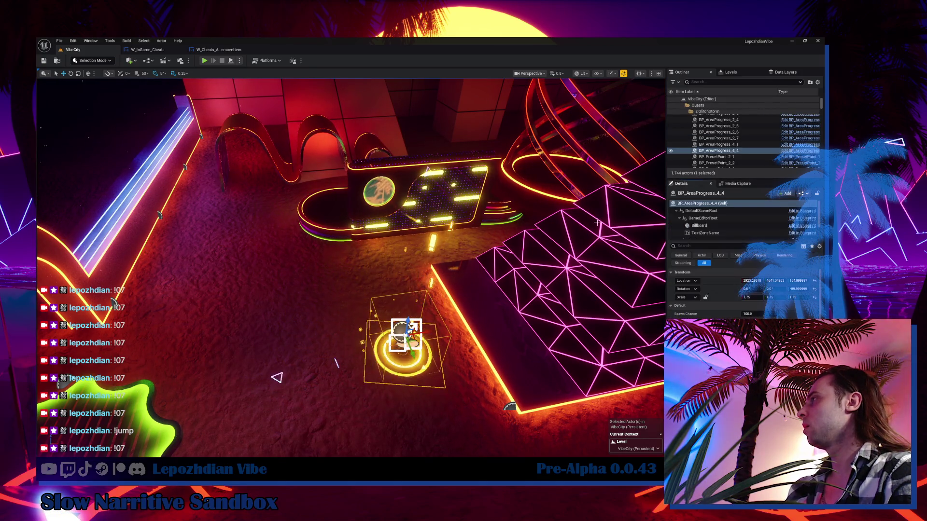
{"action": "scroll", "coordinate": [437, 266], "scroll_direction": "up", "scroll_amount": 5}
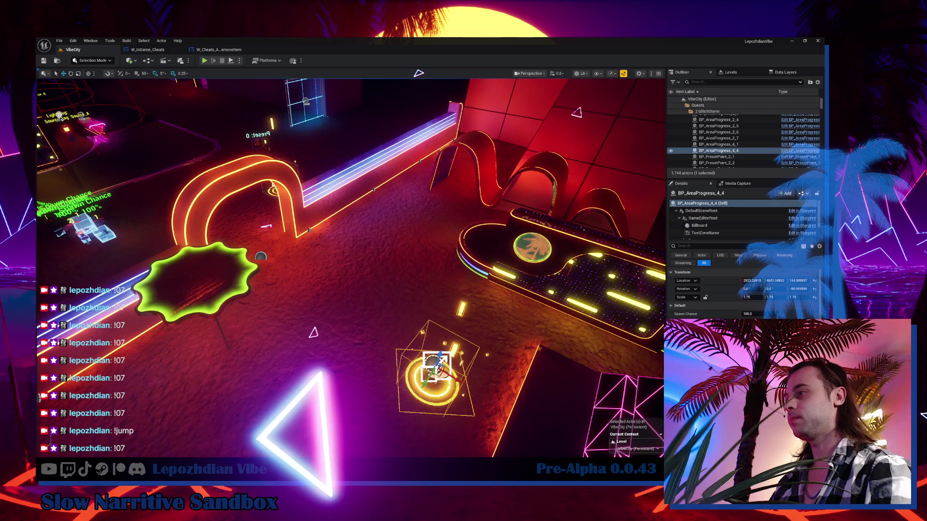
{"action": "key", "text": "alt+Tab"}
Step: Scroll down through the OFF.STREAM task list and back up, then return to Unreal Editor
{"action": "scroll", "coordinate": [402, 354], "scroll_direction": "down", "scroll_amount": 12}
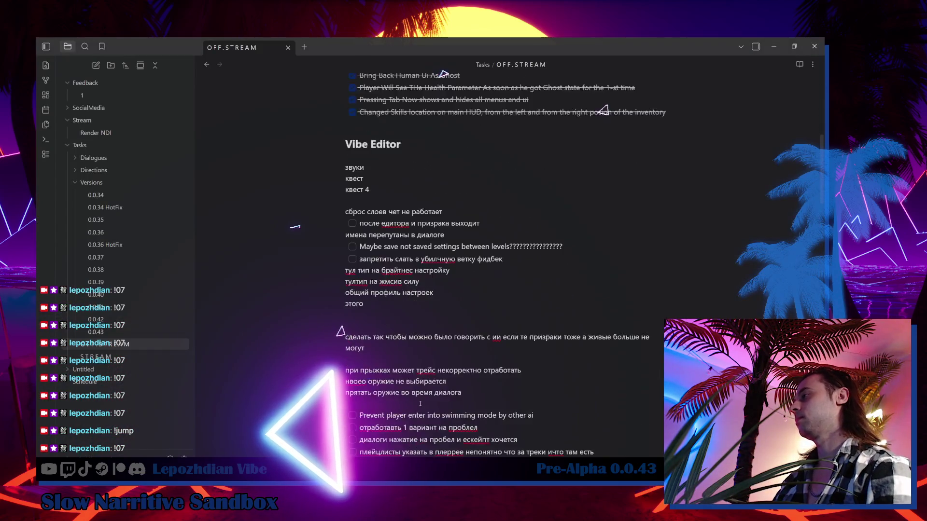
{"action": "scroll", "coordinate": [402, 354], "scroll_direction": "down", "scroll_amount": 10}
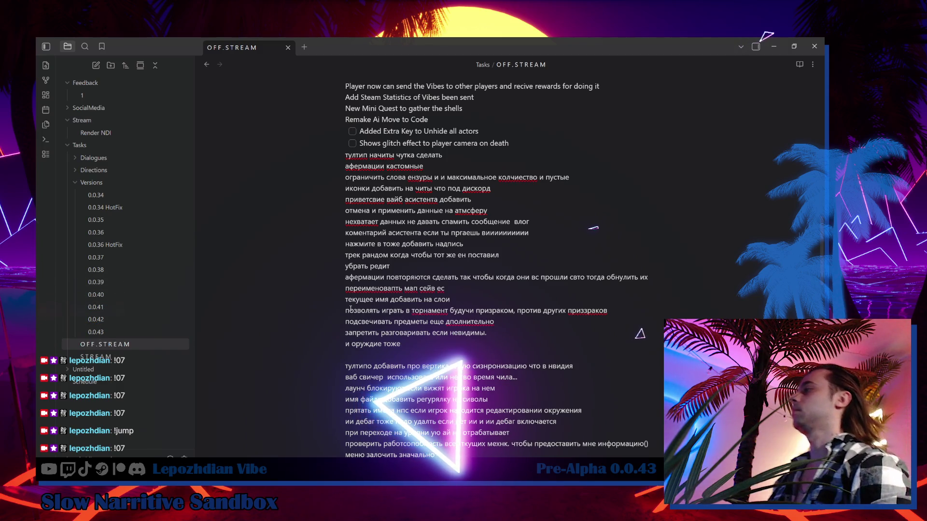
{"action": "scroll", "coordinate": [351, 310], "scroll_direction": "up", "scroll_amount": 4}
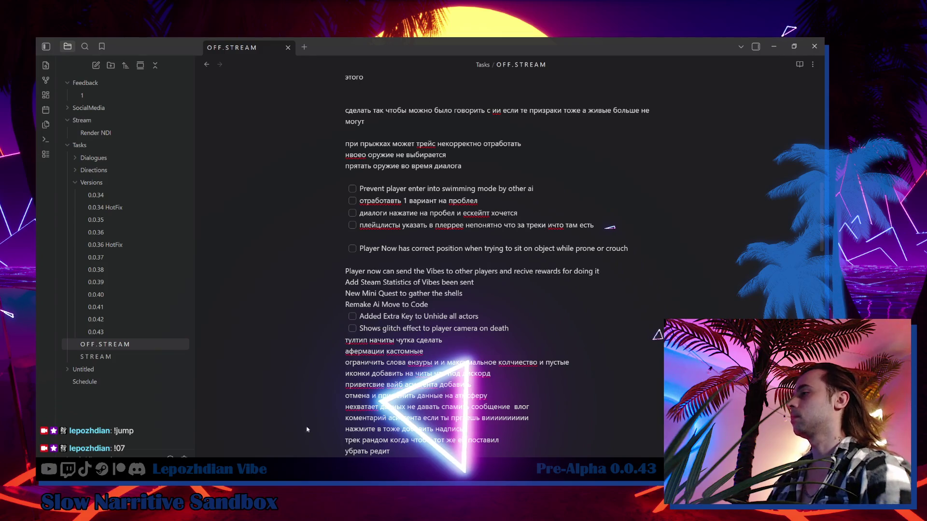
{"action": "key", "text": "alt+Tab"}
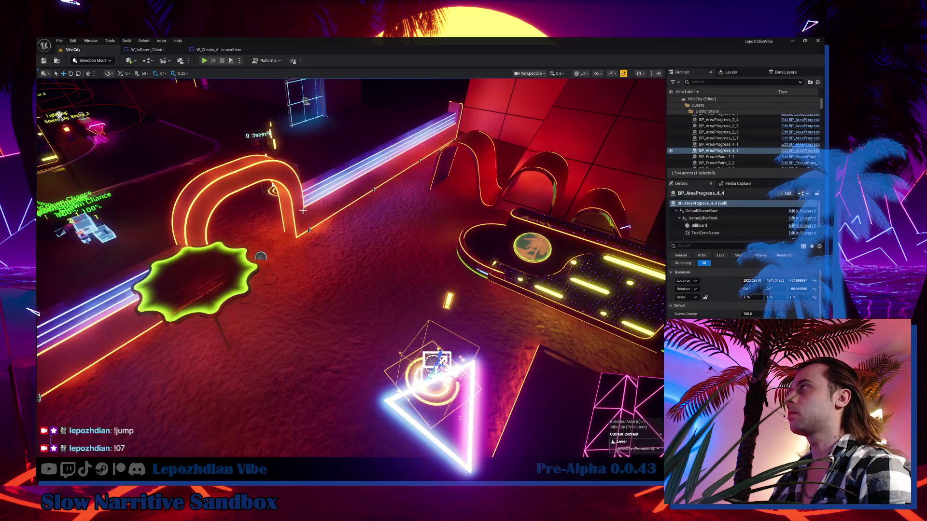
Step: Open W_Cheats_AddOrRemoveItem's event graph and bring the Server Remove Item section into view
{"action": "left_click", "coordinate": [229, 50]}
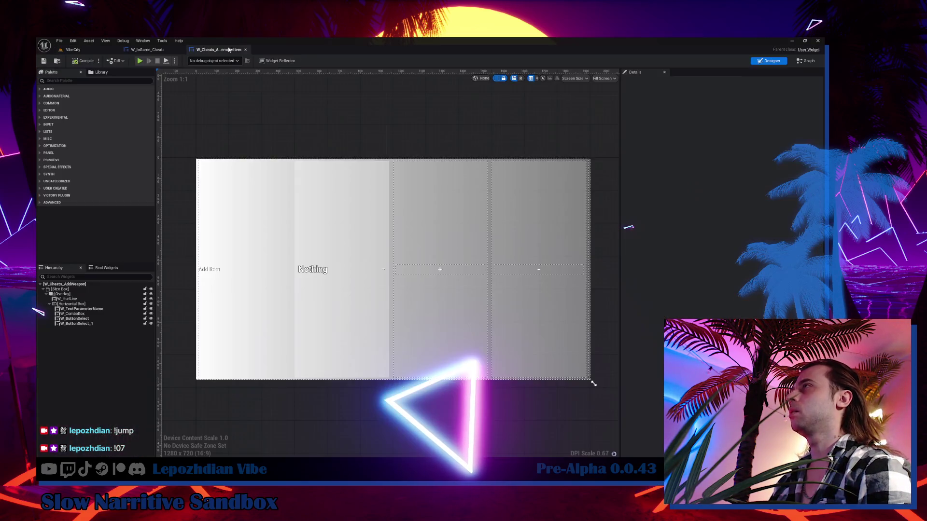
{"action": "left_click", "coordinate": [805, 63]}
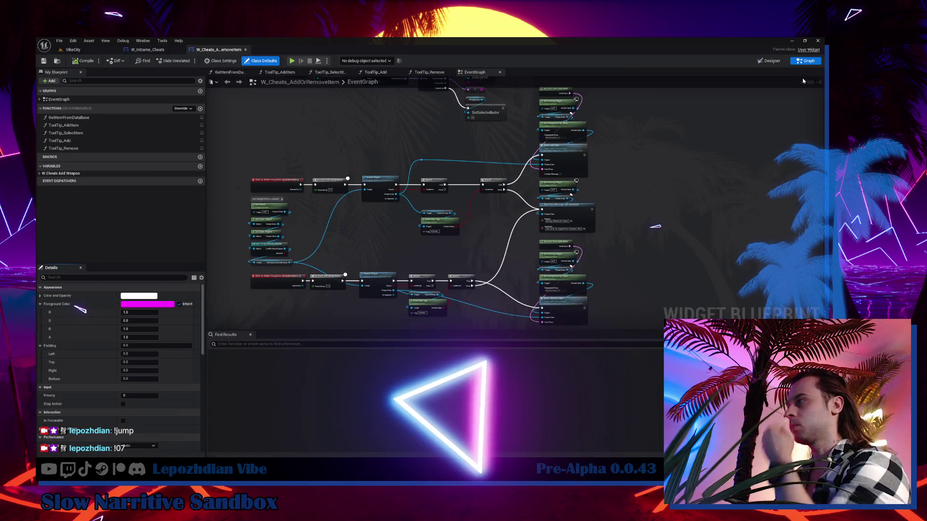
{"action": "scroll", "coordinate": [527, 185], "scroll_direction": "up", "scroll_amount": 2}
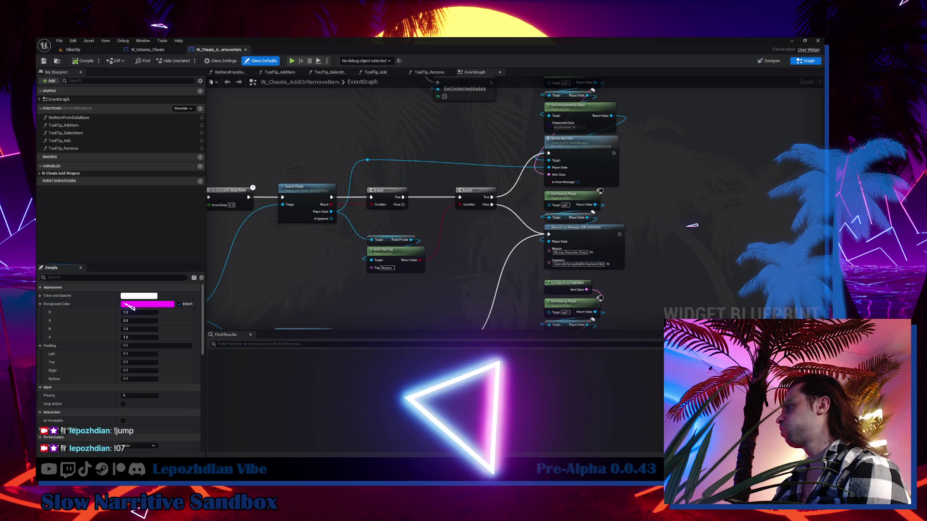
{"action": "left_click_drag", "start_coordinate": [497, 223], "coordinate": [489, 98]}
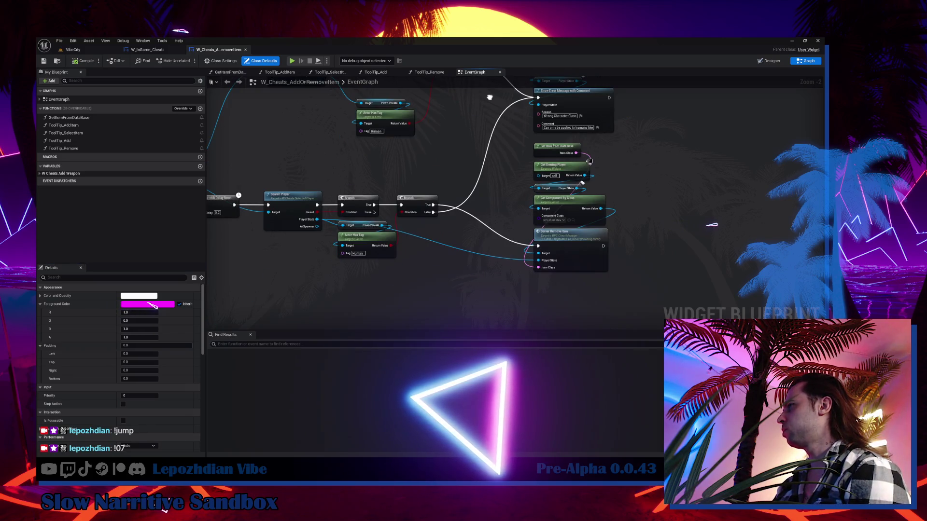
{"action": "mouse_move", "coordinate": [490, 97]}
{"action": "left_mouse_down"}
{"action": "mouse_move", "coordinate": [562, 179]}
{"action": "mouse_move", "coordinate": [594, 192]}
{"action": "left_mouse_up"}
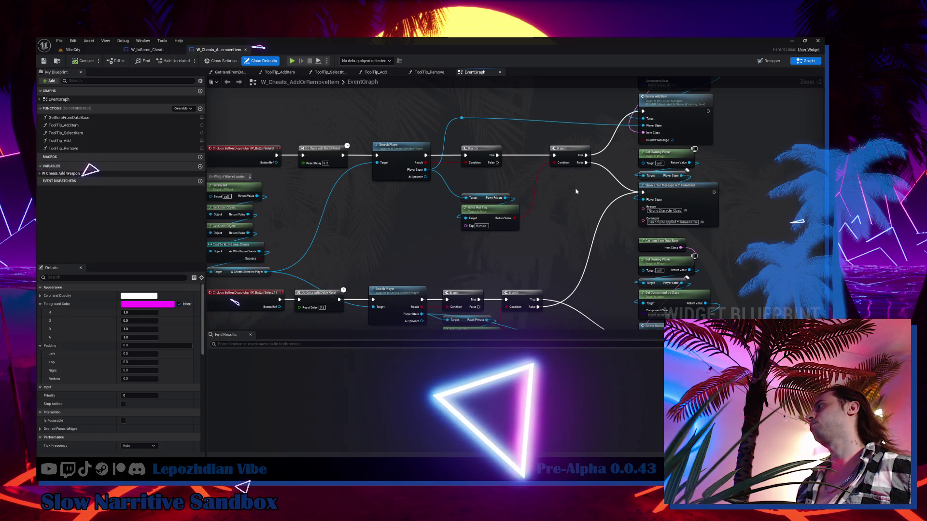
Step: Inspect the Event Construct/AddOption chain and Server Add Item, then open the GetItemFromDataBase function
{"action": "left_click_drag", "start_coordinate": [513, 172], "coordinate": [521, 372]}
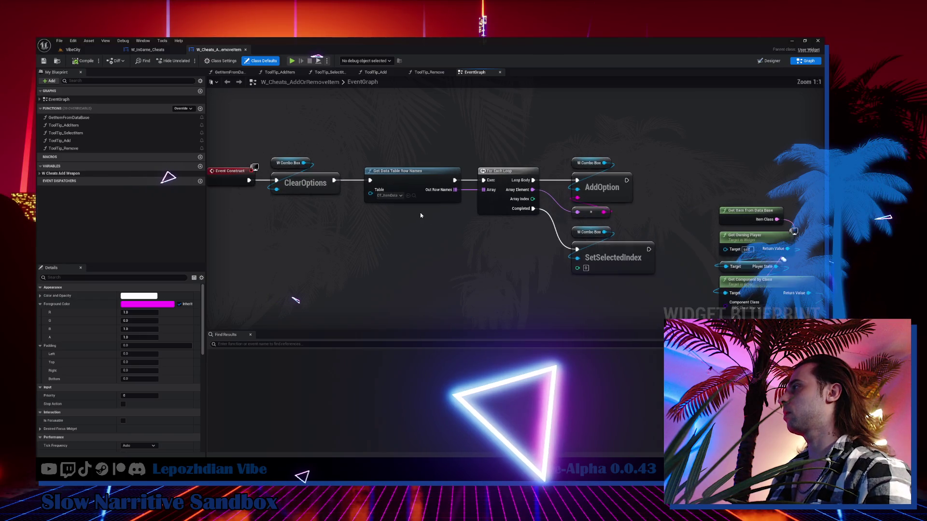
{"action": "scroll", "coordinate": [419, 212], "scroll_direction": "up", "scroll_amount": 2}
{"action": "mouse_move", "coordinate": [420, 212]}
{"action": "left_mouse_down"}
{"action": "mouse_move", "coordinate": [369, 136]}
{"action": "mouse_move", "coordinate": [351, 137]}
{"action": "mouse_move", "coordinate": [341, 174]}
{"action": "left_mouse_up"}
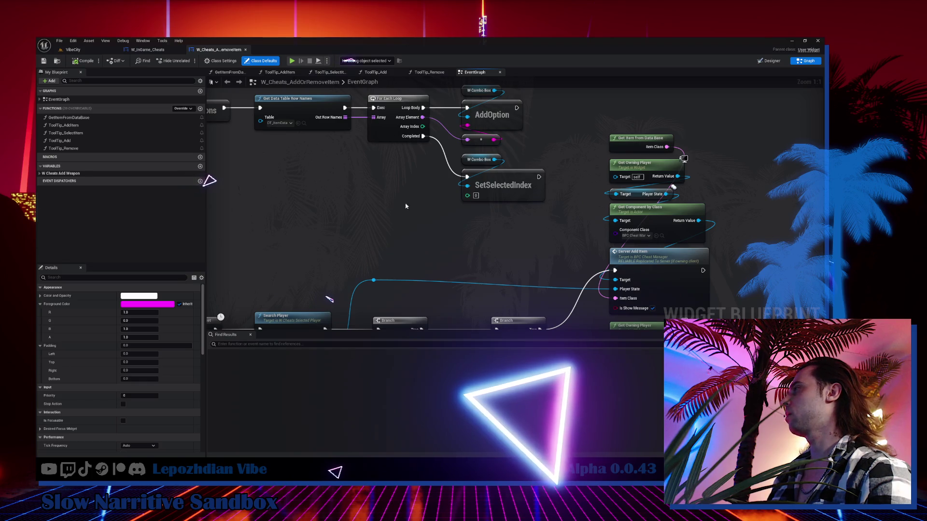
{"action": "double_click", "coordinate": [634, 149]}
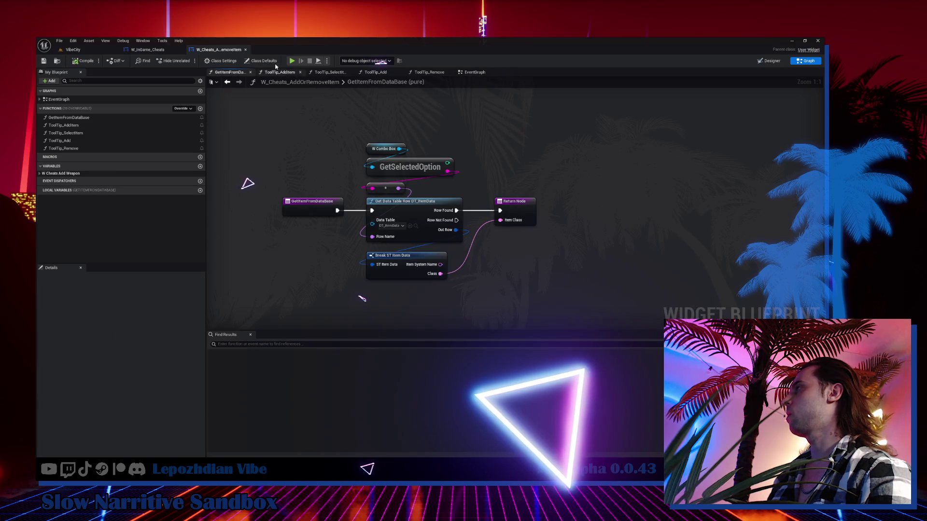
Step: Go from the W_InGame_Cheats tab back to W_Cheats_AddOrRemoveItem's main EventGraph
{"action": "left_click", "coordinate": [147, 50]}
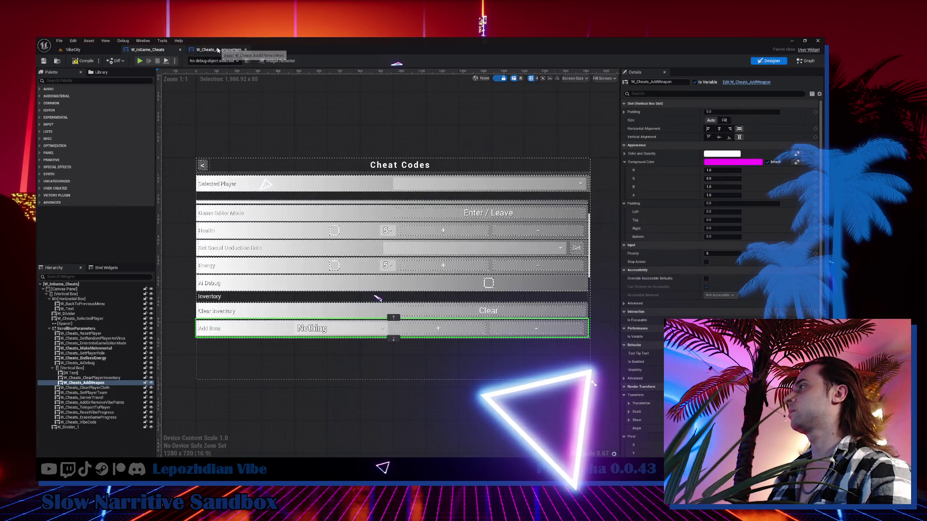
{"action": "left_click", "coordinate": [219, 49]}
{"action": "left_click", "coordinate": [474, 74]}
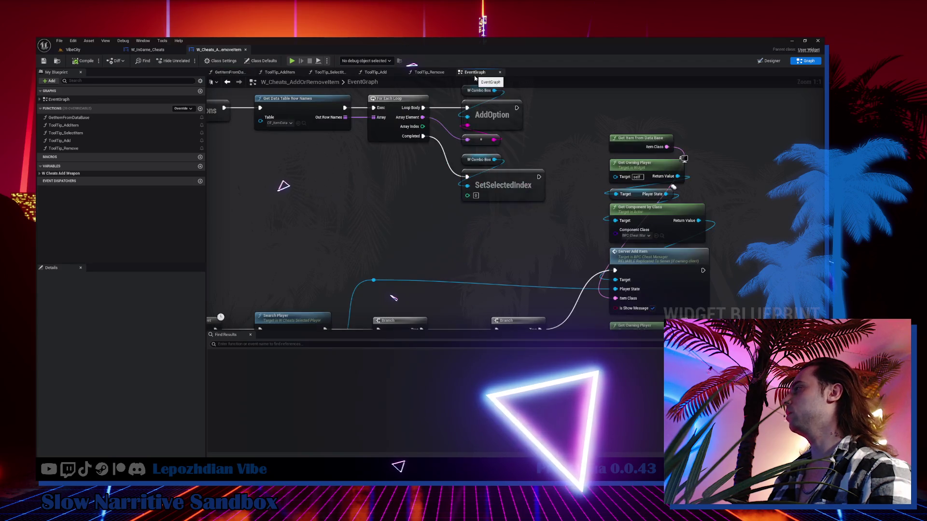
Step: Nudge the Get Item from Data Base nodes and Server Add Item up, then show the Cheats folder
{"action": "left_click_drag", "start_coordinate": [428, 109], "coordinate": [483, 203]}
{"action": "left_click", "coordinate": [526, 280], "text": "shift"}
{"action": "left_click_drag", "start_coordinate": [526, 280], "coordinate": [526, 265]}
{"action": "mouse_move", "coordinate": [239, 199]}
{"action": "left_mouse_down"}
{"action": "mouse_move", "coordinate": [359, 128]}
{"action": "mouse_move", "coordinate": [392, 73]}
{"action": "left_mouse_up"}
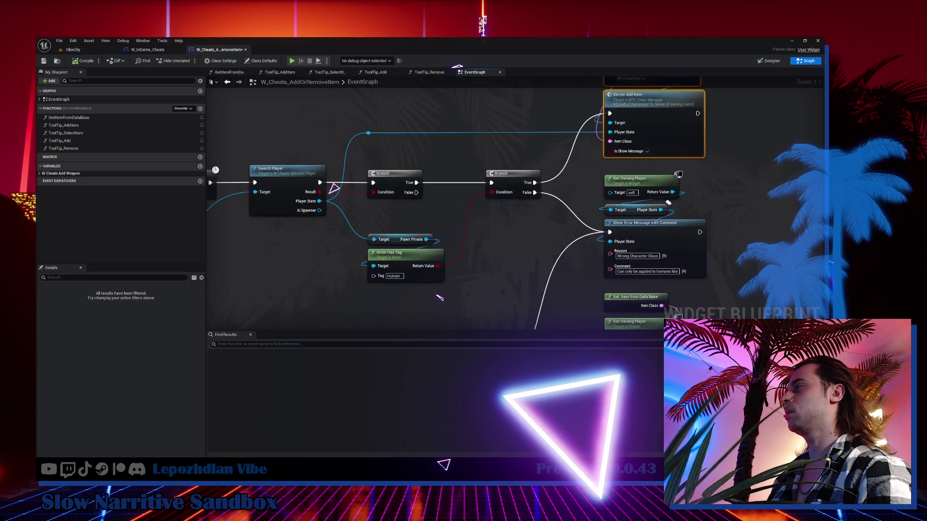
{"action": "key", "text": "ctrl+b"}
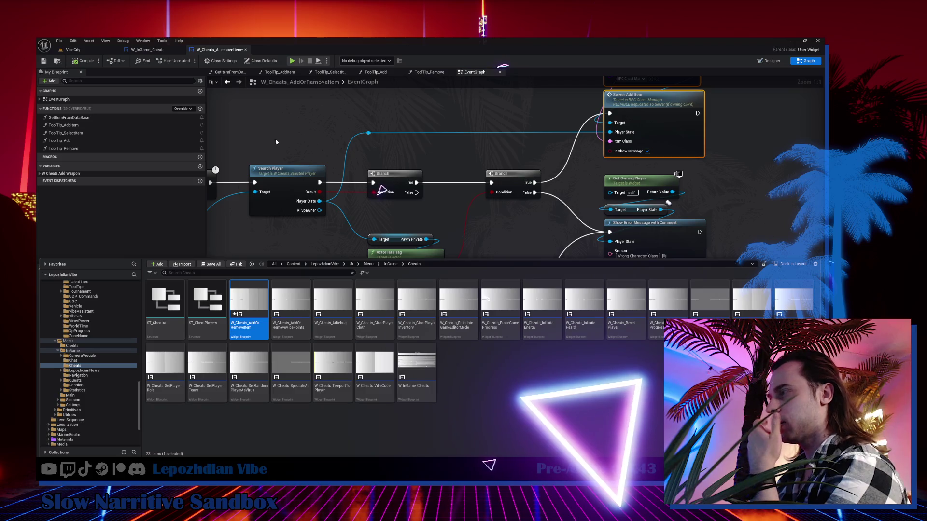
Step: Open W_Cheats_InfiniteEnergy from the Cheats folder, view its EventGraph, then switch to Obsidian
{"action": "right_click", "coordinate": [544, 305]}
{"action": "left_click", "coordinate": [544, 305]}
{"action": "double_click", "coordinate": [544, 305]}
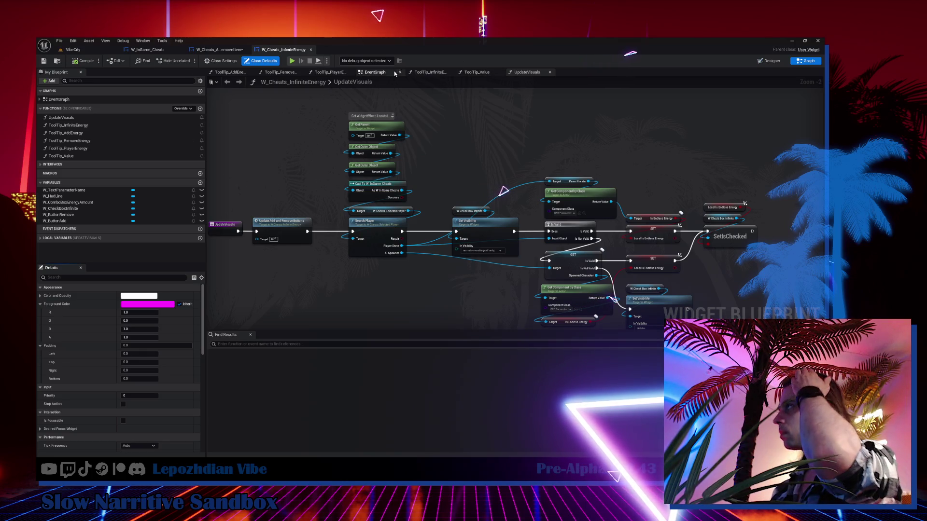
{"action": "left_click", "coordinate": [381, 73]}
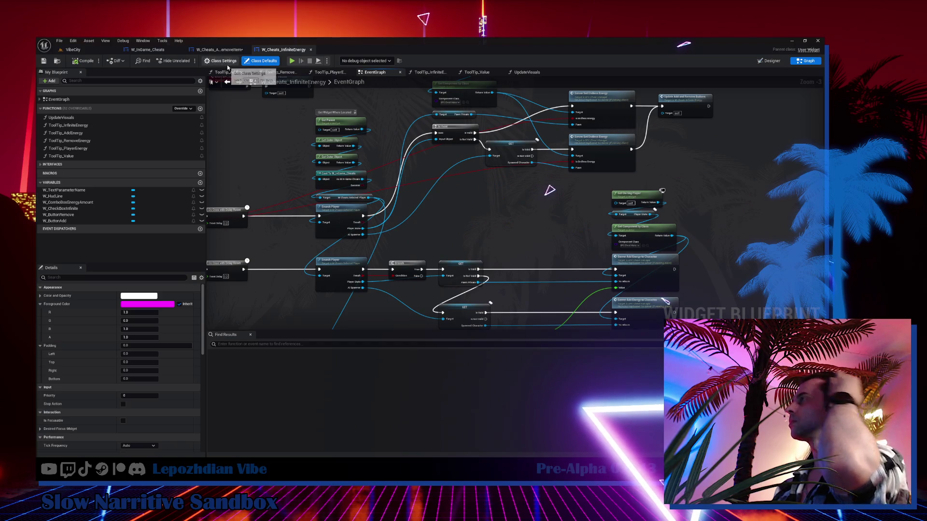
{"action": "key", "text": "alt+Tab"}
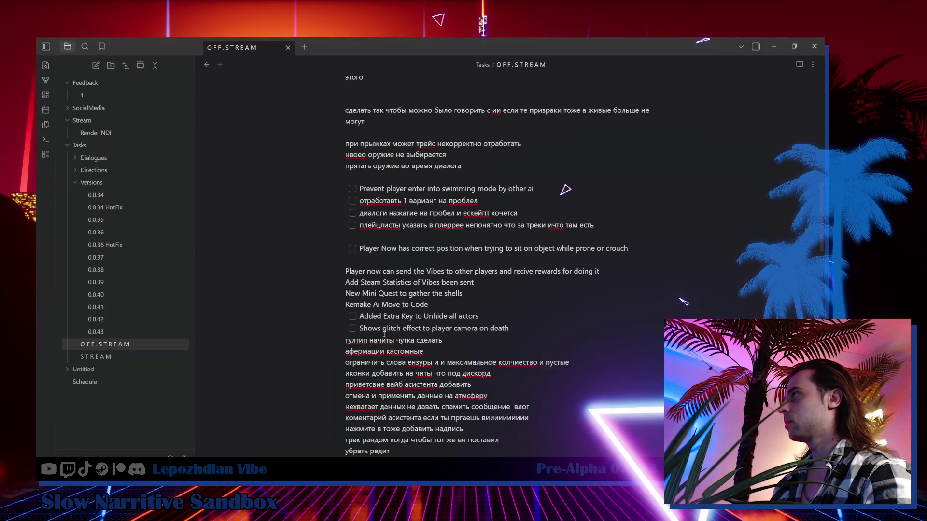
Step: Scroll the OFF.STREAM note up to the unchecked 'Expand Add Item And Remove Item' GamePlay task
{"action": "scroll", "coordinate": [392, 329], "scroll_direction": "up", "scroll_amount": 15}
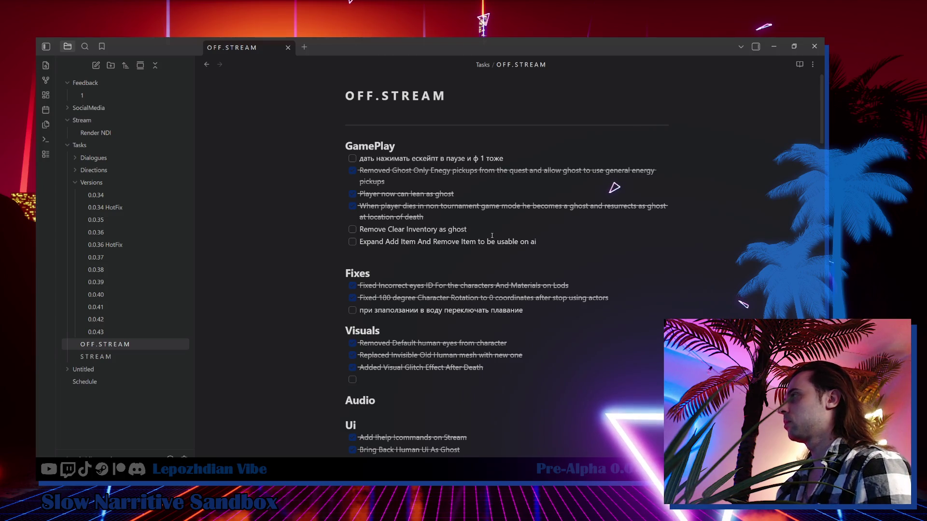
{"action": "scroll", "coordinate": [487, 235], "scroll_direction": "down", "scroll_amount": 2}
{"action": "scroll", "coordinate": [487, 234], "scroll_direction": "up", "scroll_amount": 2}
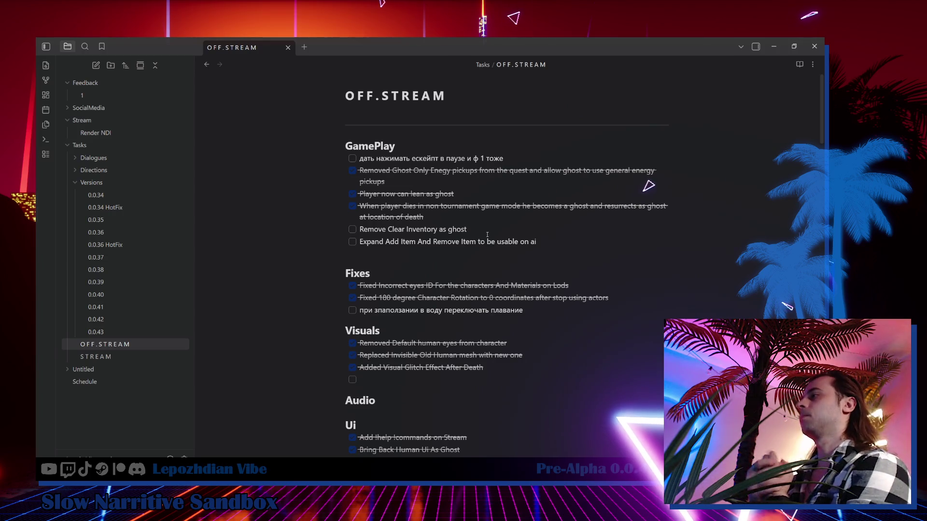
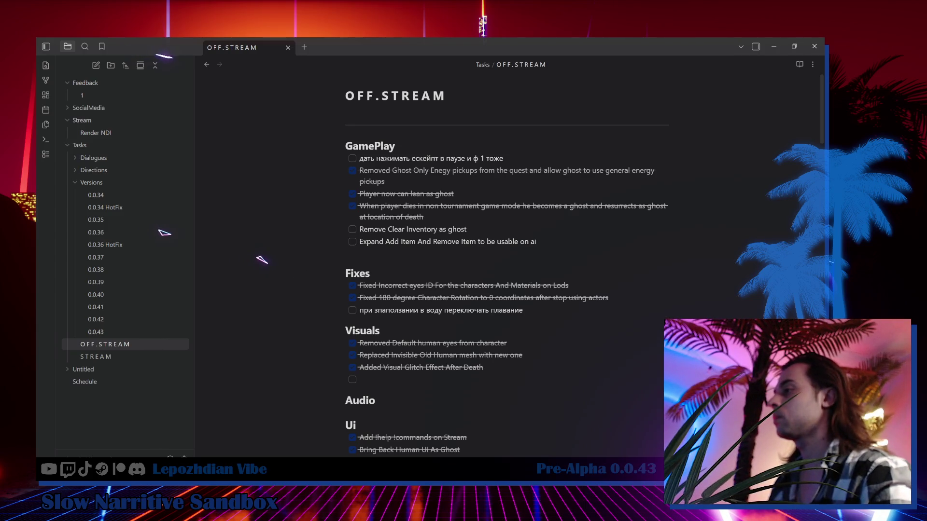
Step: Switch from the Obsidian OFF.STREAM notes to the Unreal Editor window via the taskbar
{"action": "mouse_move", "coordinate": [164, 462]}
{"action": "left_click", "coordinate": [199, 454]}
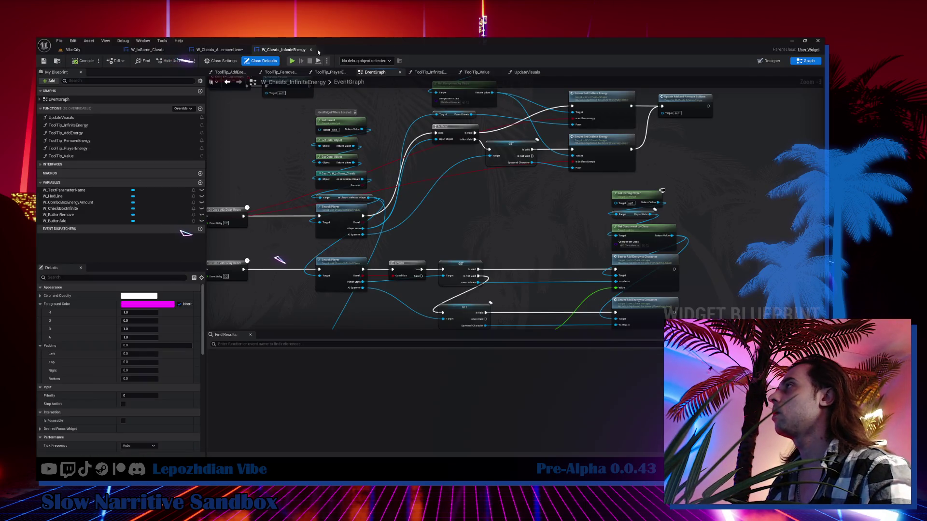
Step: Close the W_InGame_Cheats widget tab and switch to the W_Cheats_InfiniteEnergy blueprint
{"action": "left_click", "coordinate": [164, 51]}
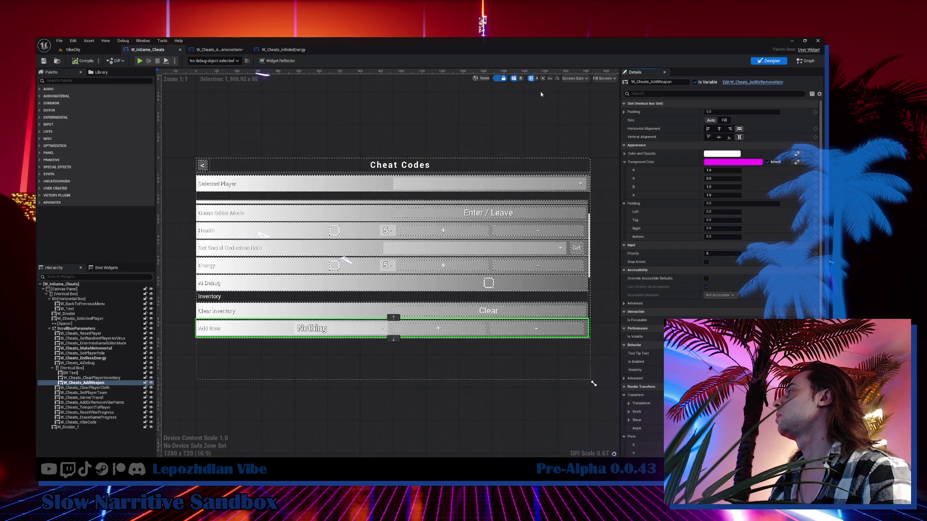
{"action": "left_click", "coordinate": [182, 51]}
{"action": "left_click", "coordinate": [163, 51]}
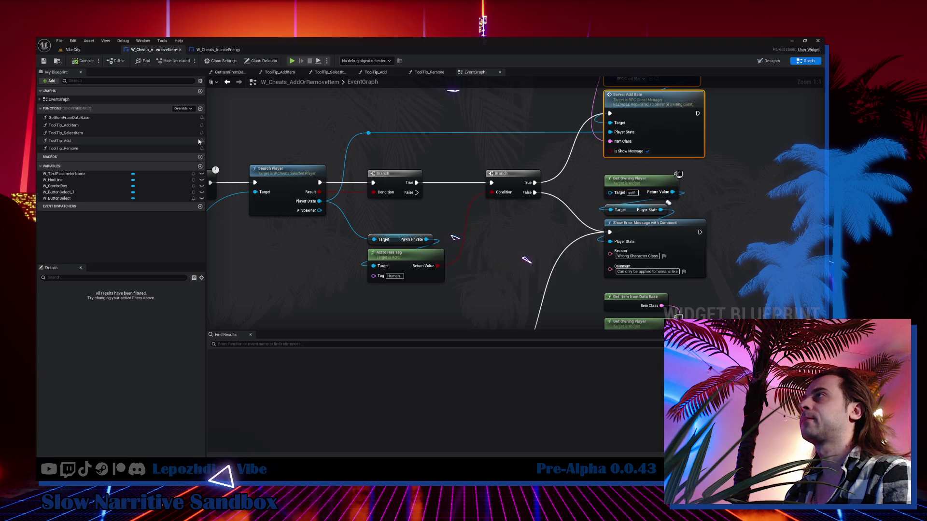
{"action": "left_click", "coordinate": [218, 51]}
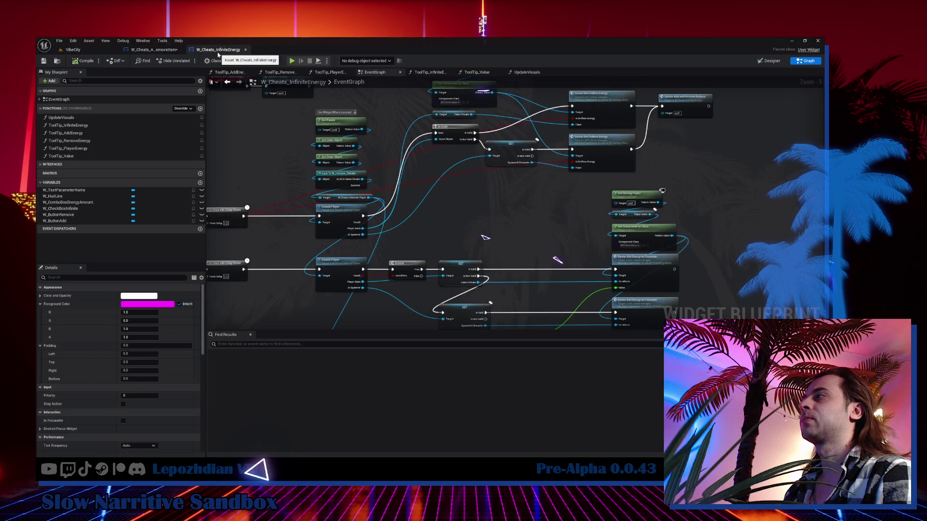
Step: Open the SearchPlayer function graph from the Search Player node in W_Cheats_AddOrRemoveItem
{"action": "left_click", "coordinate": [150, 49]}
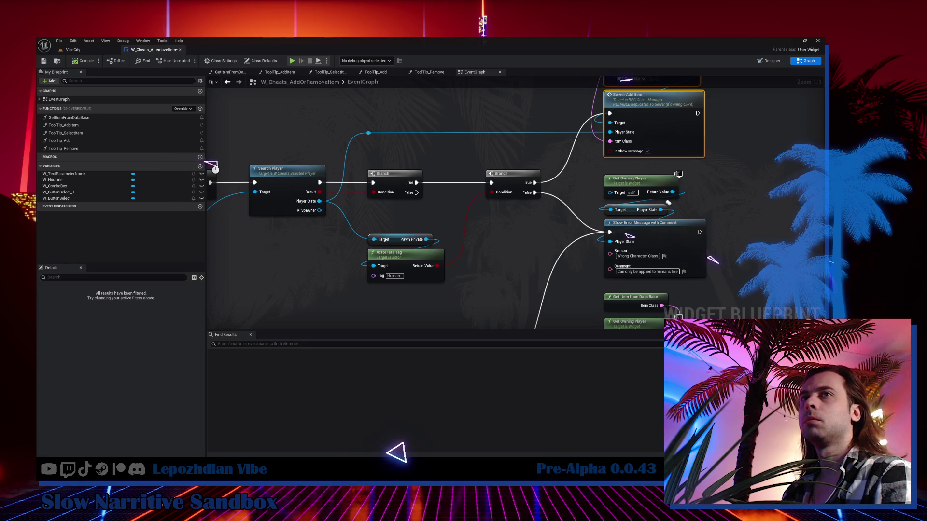
{"action": "left_click", "coordinate": [284, 178]}
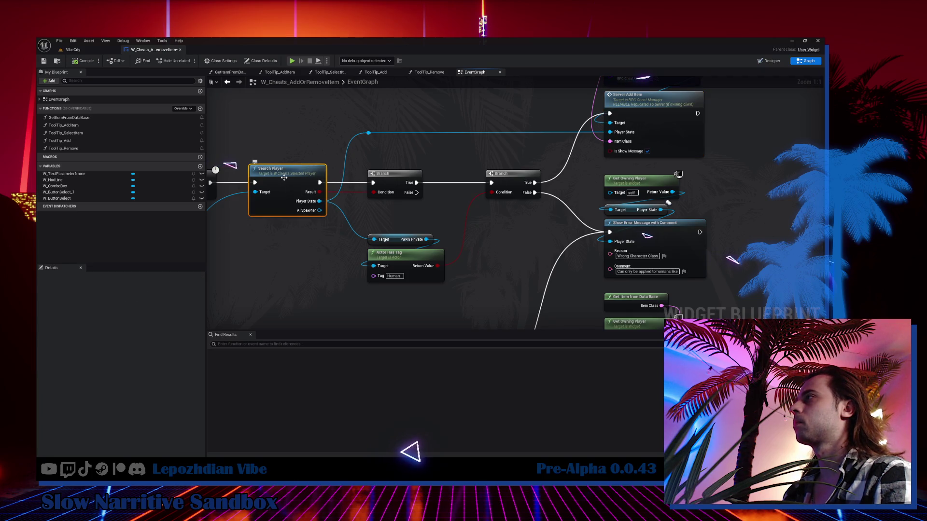
{"action": "double_click", "coordinate": [284, 178]}
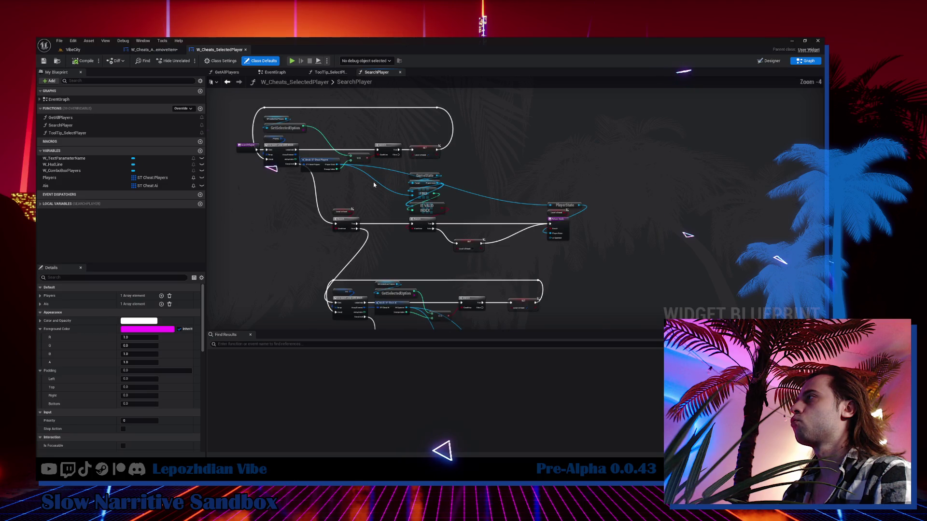
{"action": "scroll", "coordinate": [373, 185], "scroll_direction": "up", "scroll_amount": 1}
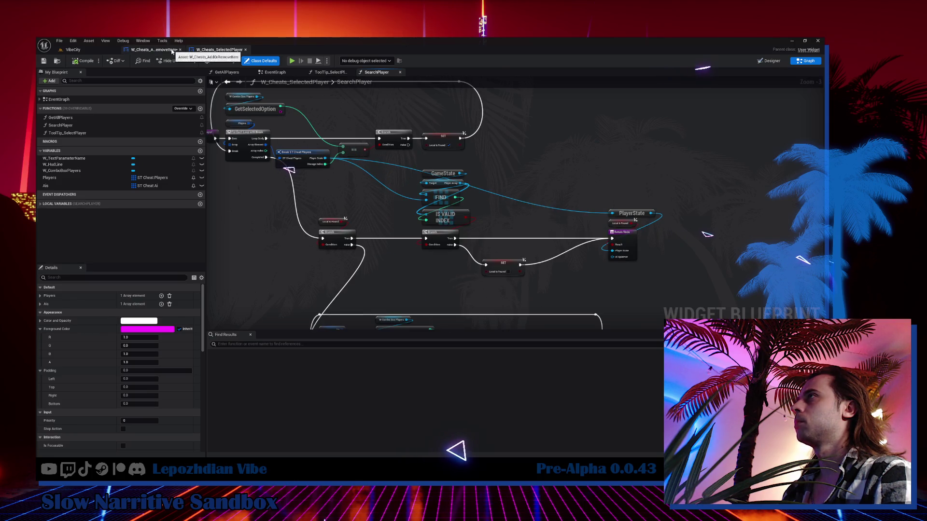
Step: Review the AddOption nodes in the AddOrRemoveItem graph, then return to the VibeCity level
{"action": "left_click", "coordinate": [152, 50]}
{"action": "mouse_move", "coordinate": [466, 287]}
{"action": "left_mouse_down"}
{"action": "mouse_move", "coordinate": [461, 340]}
{"action": "mouse_move", "coordinate": [535, 289]}
{"action": "mouse_move", "coordinate": [462, 332]}
{"action": "mouse_move", "coordinate": [471, 319]}
{"action": "left_mouse_up"}
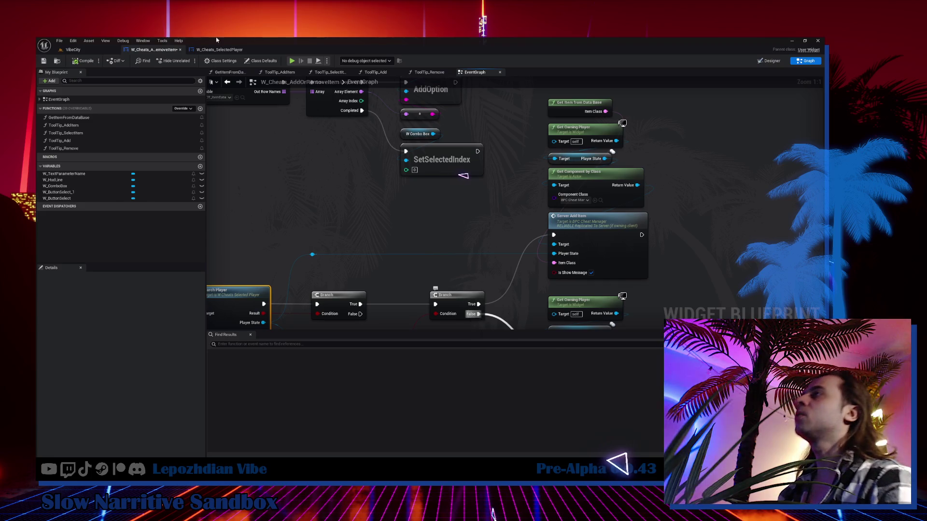
{"action": "left_click", "coordinate": [73, 49]}
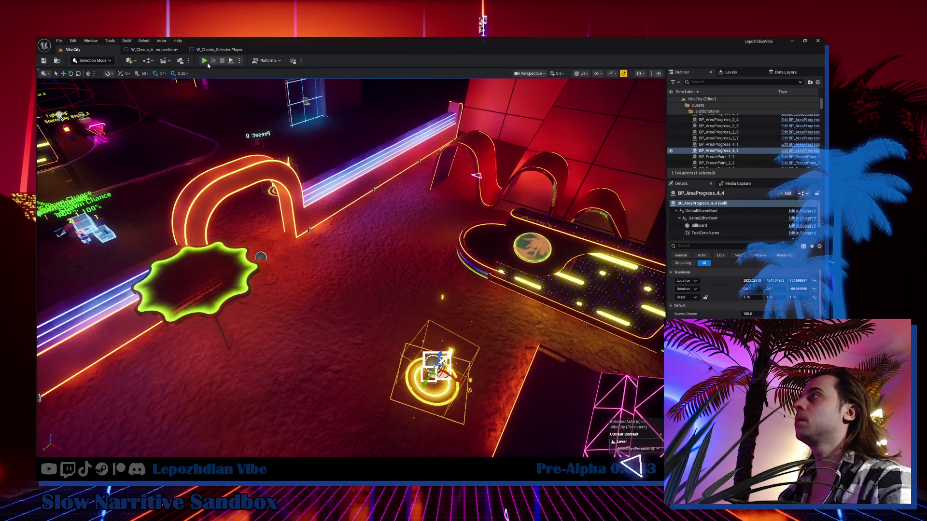
Step: Start Play In Editor and try adding VibeSwitcher from the in-game Cheat Codes page
{"action": "left_click", "coordinate": [204, 60]}
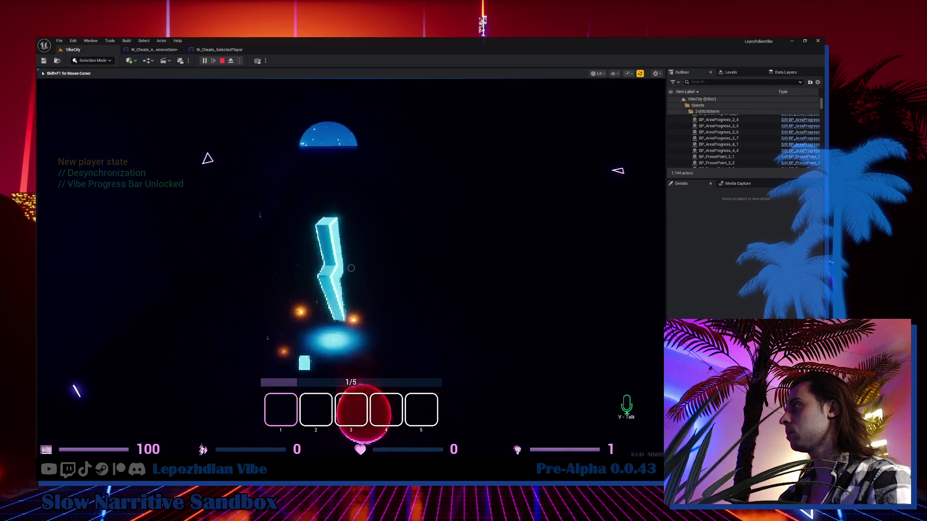
{"action": "key", "text": "Tab"}
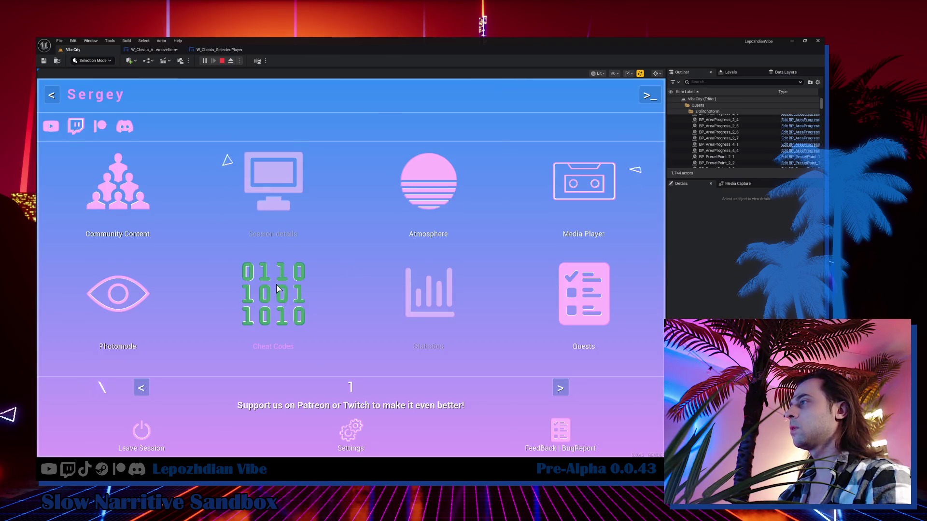
{"action": "left_click", "coordinate": [273, 295]}
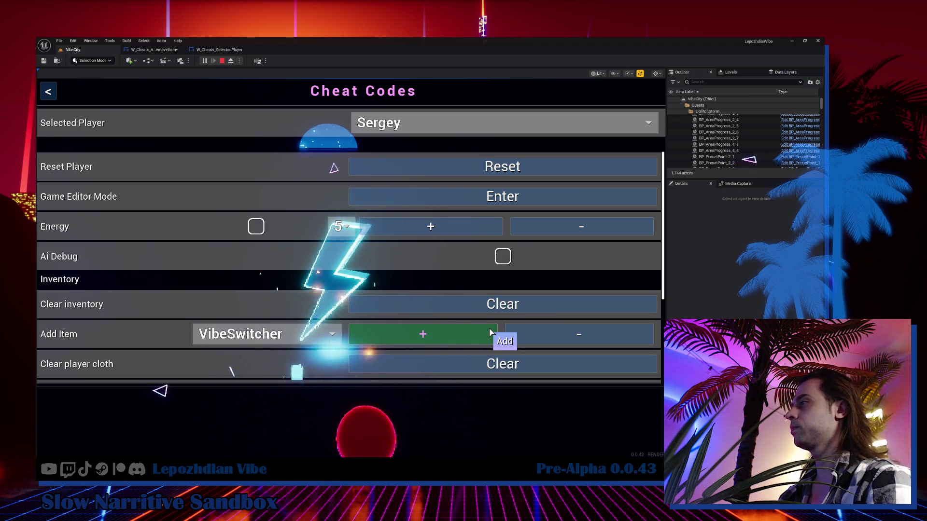
{"action": "scroll", "coordinate": [491, 332], "scroll_direction": "down", "scroll_amount": 1}
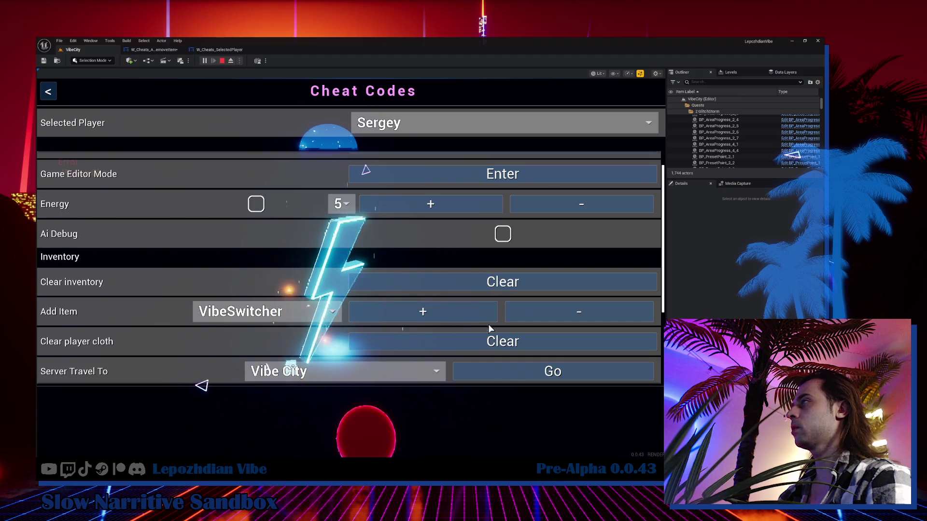
{"action": "key", "text": "Escape"}
{"action": "key", "text": "Escape"}
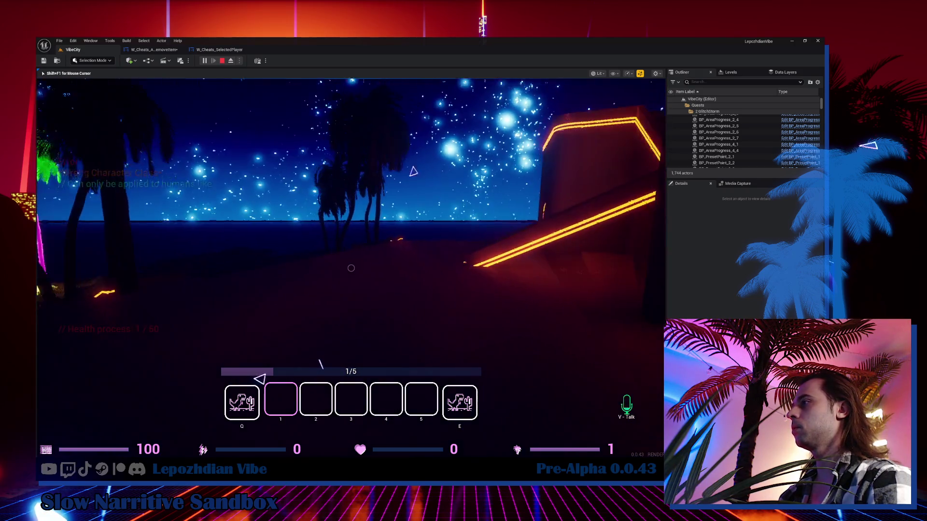
Step: Browse the Atmosphere, Media Player, Cheat Codes and Photomode menus, then stop the play session
{"action": "key", "text": "Escape"}
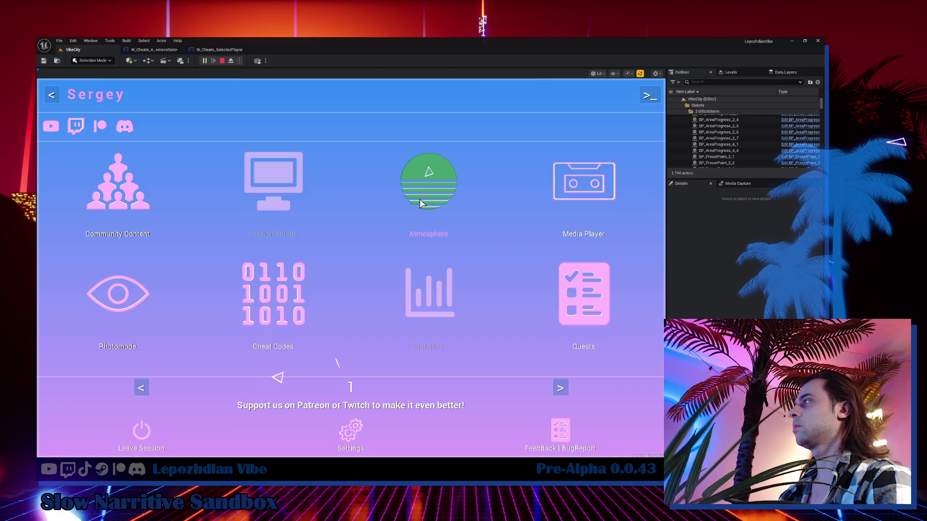
{"action": "left_click", "coordinate": [419, 199]}
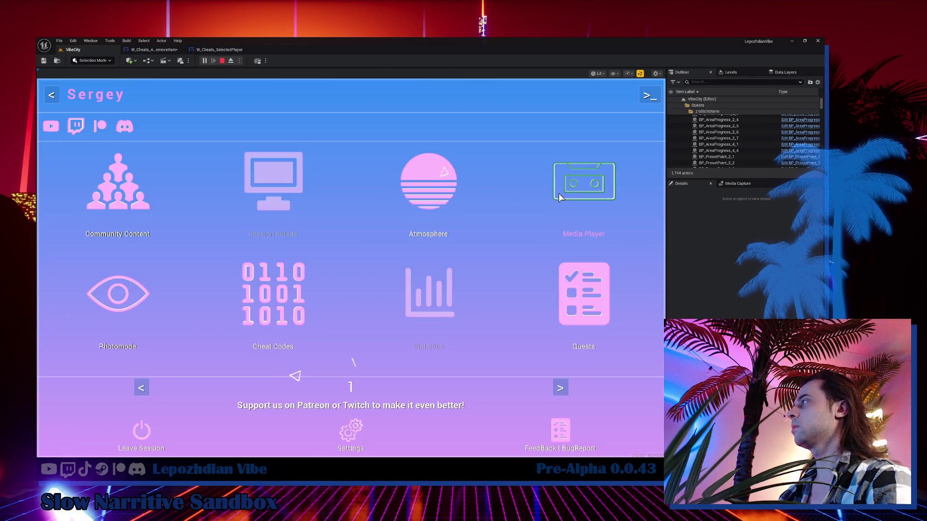
{"action": "left_click", "coordinate": [558, 193]}
{"action": "key", "text": "Escape"}
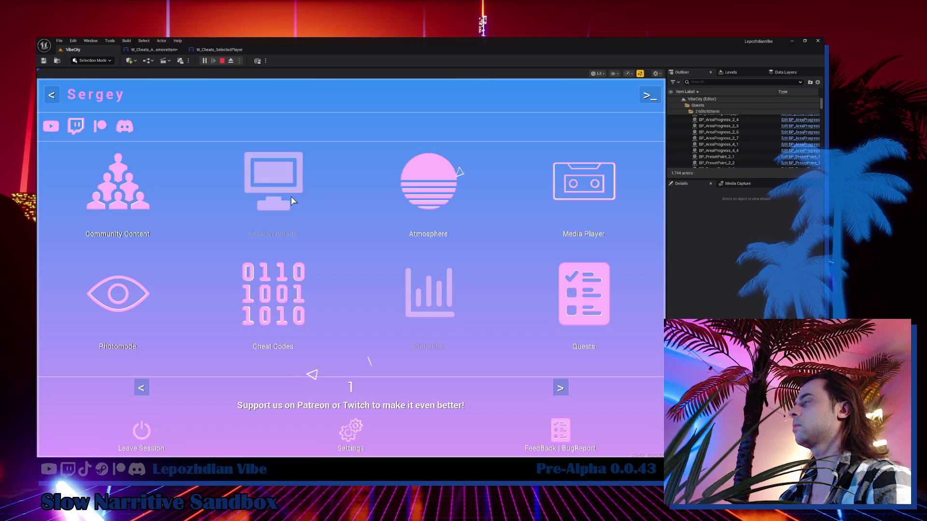
{"action": "left_click", "coordinate": [288, 295]}
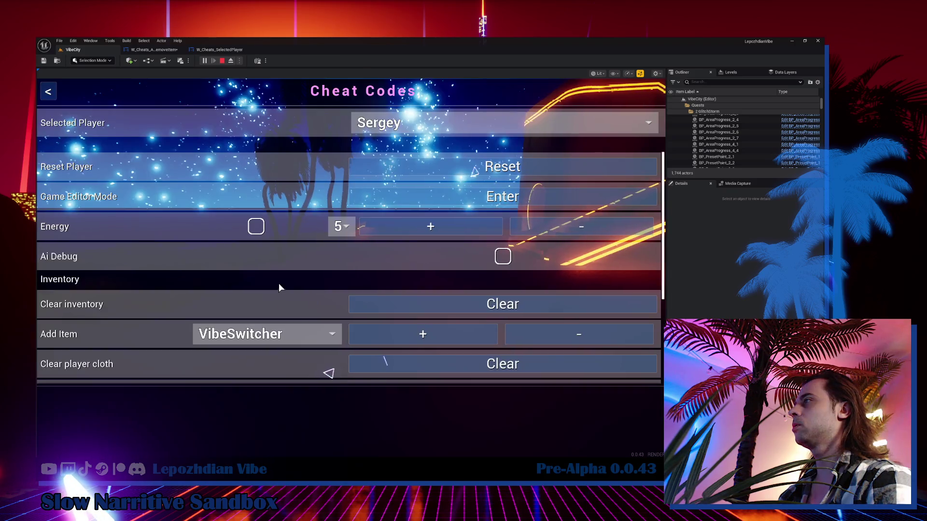
{"action": "key", "text": "Escape"}
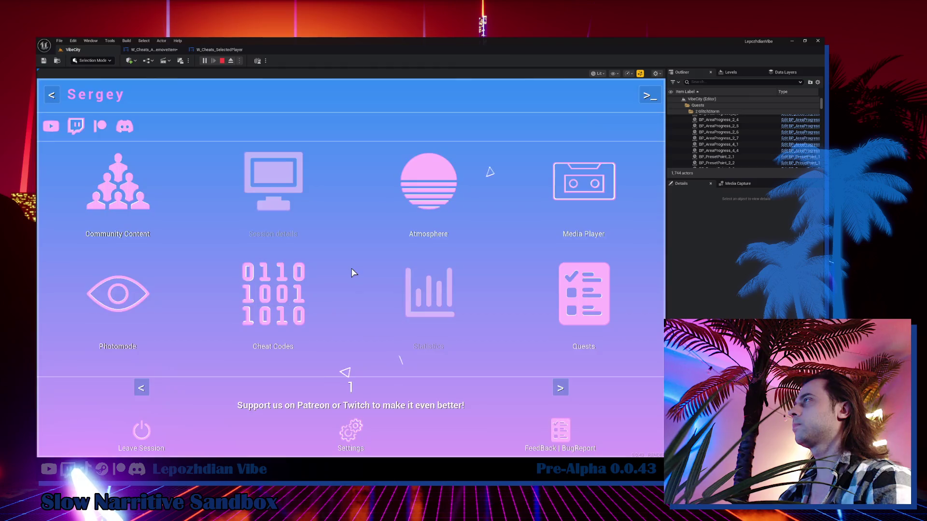
{"action": "left_click", "coordinate": [118, 295]}
{"action": "key", "text": "Escape"}
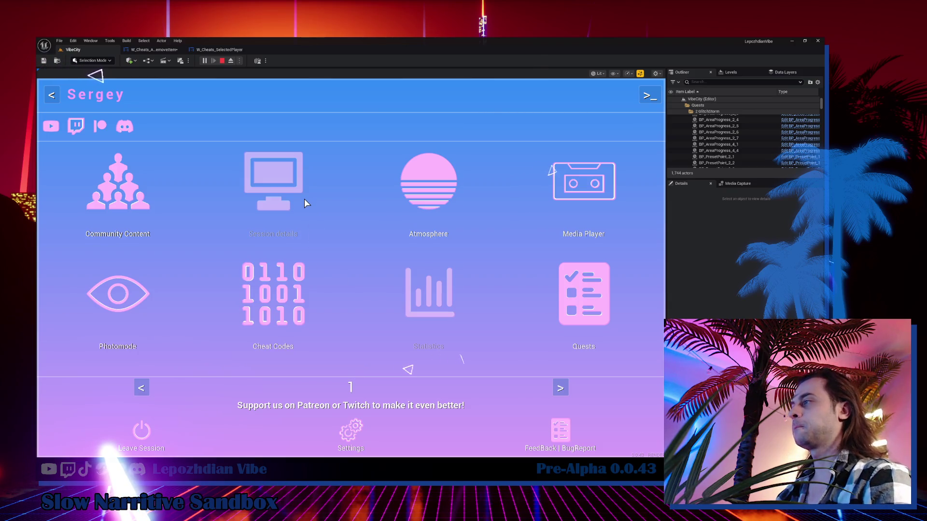
{"action": "key", "text": "Escape"}
{"action": "key", "text": "shift+F1"}
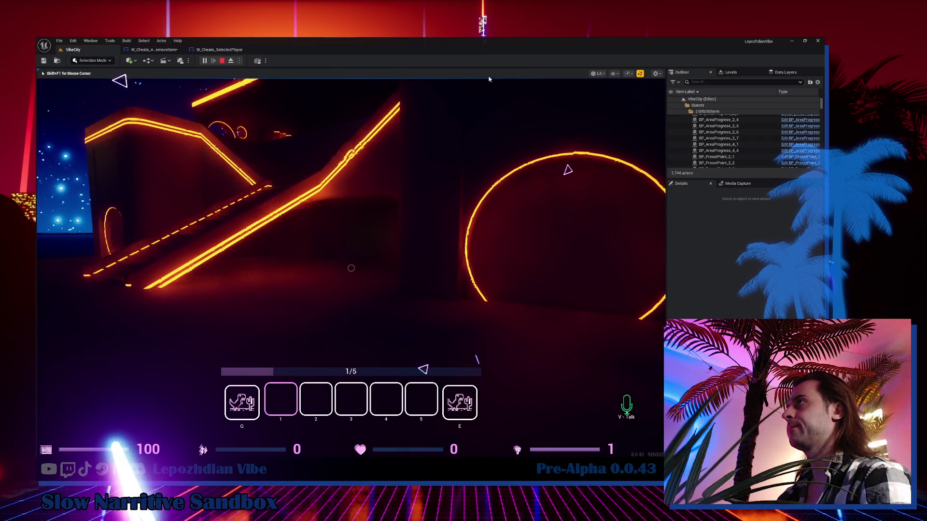
{"action": "key", "text": "Escape"}
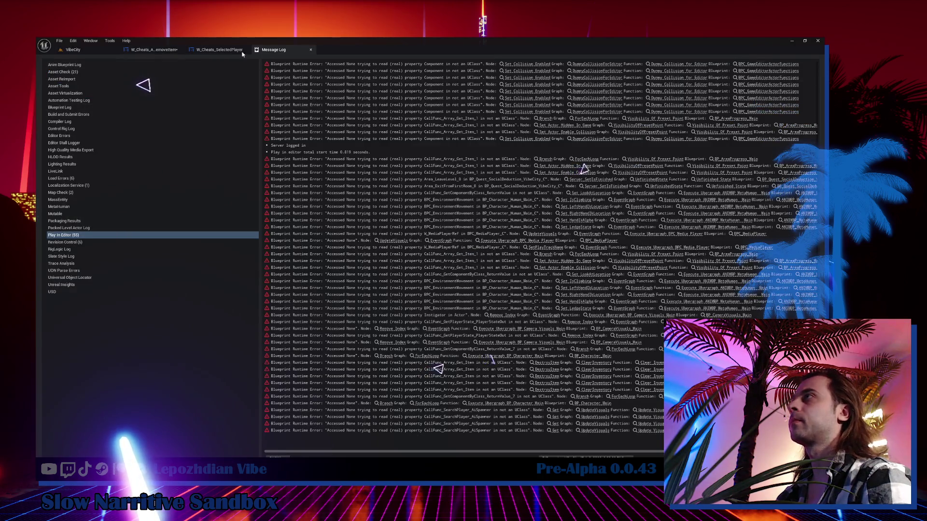
{"action": "left_click", "coordinate": [156, 50]}
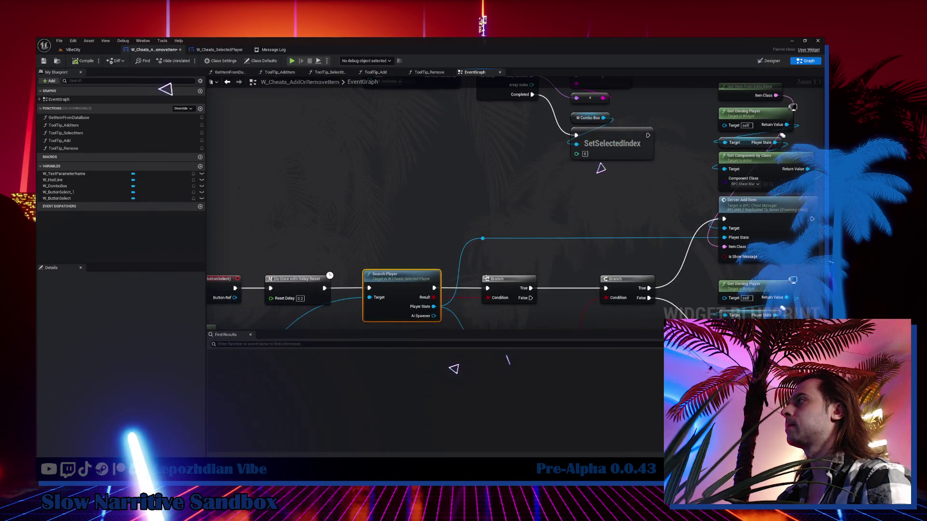
{"action": "double_click", "coordinate": [414, 276]}
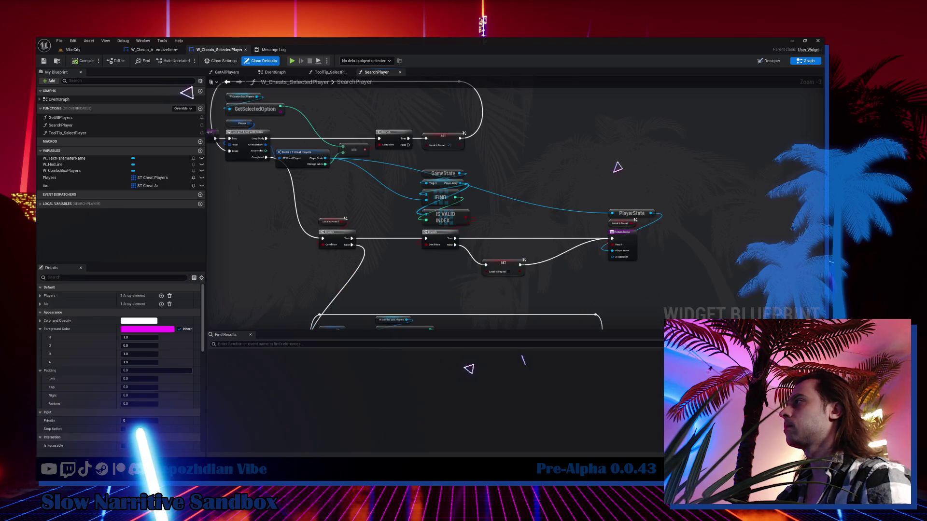
{"action": "left_click_drag", "start_coordinate": [409, 172], "coordinate": [362, 116]}
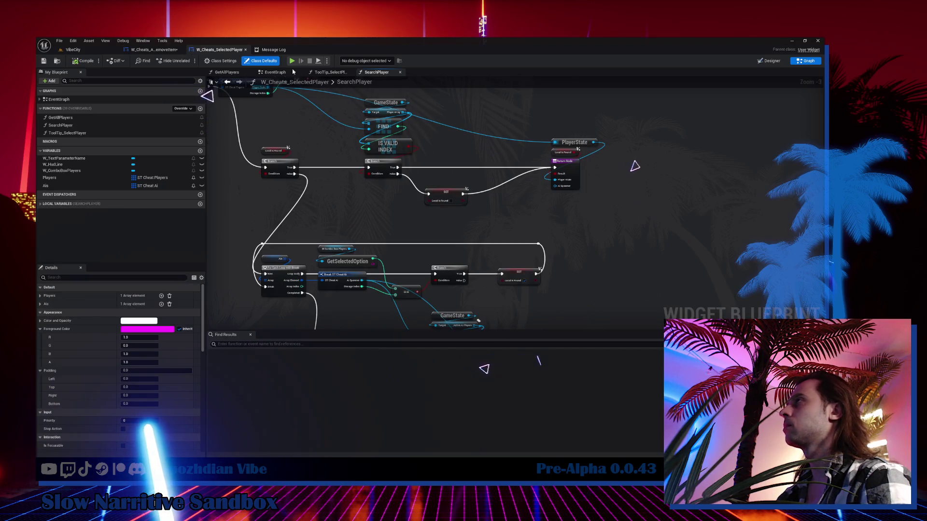
{"action": "left_click", "coordinate": [155, 50]}
{"action": "mouse_move", "coordinate": [414, 215]}
{"action": "left_mouse_down"}
{"action": "mouse_move", "coordinate": [368, 190]}
{"action": "mouse_move", "coordinate": [333, 122]}
{"action": "mouse_move", "coordinate": [280, 131]}
{"action": "left_mouse_up"}
{"action": "mouse_move", "coordinate": [372, 196]}
{"action": "left_mouse_down"}
{"action": "mouse_move", "coordinate": [346, 190]}
{"action": "mouse_move", "coordinate": [604, 169]}
{"action": "left_mouse_up"}
{"action": "scroll", "coordinate": [519, 200], "scroll_direction": "down", "scroll_amount": 3}
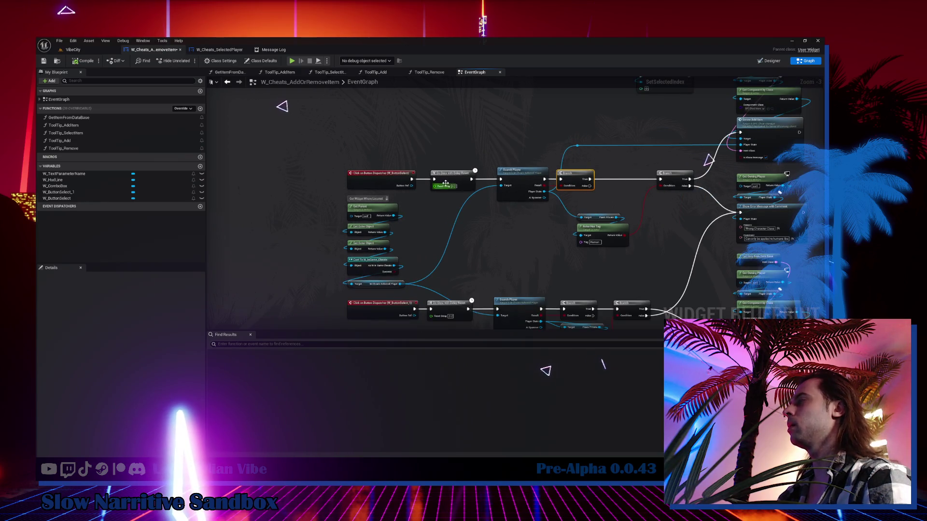
{"action": "scroll", "coordinate": [447, 184], "scroll_direction": "up", "scroll_amount": 2}
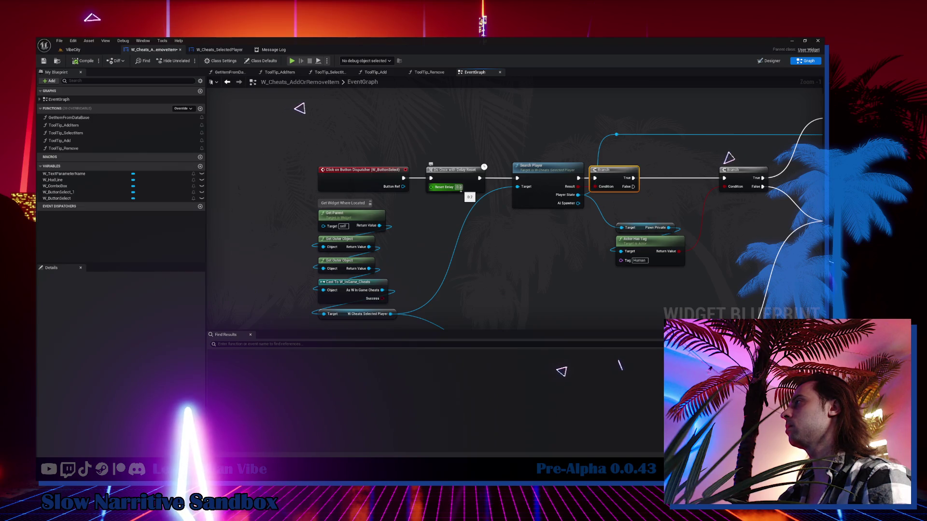
{"action": "left_click_drag", "start_coordinate": [483, 242], "coordinate": [451, 148]}
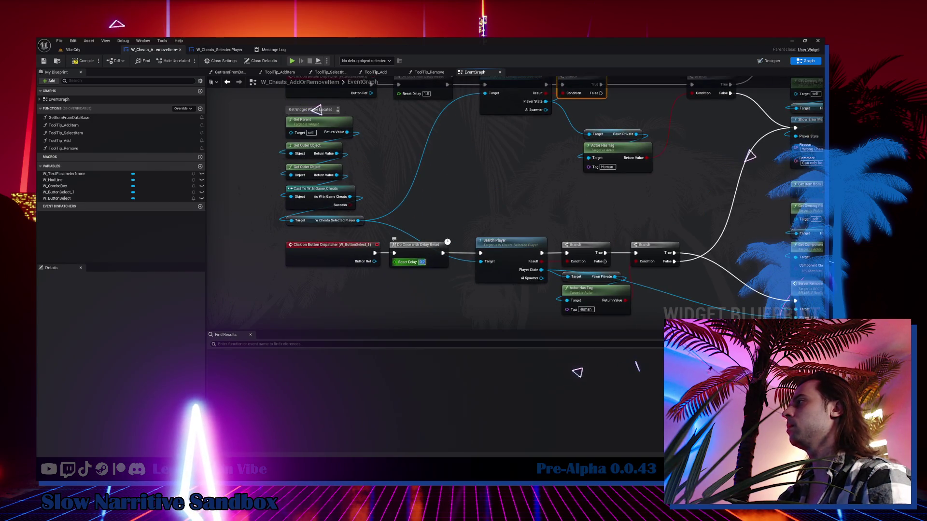
{"action": "mouse_move", "coordinate": [503, 186]}
{"action": "left_mouse_down"}
{"action": "mouse_move", "coordinate": [362, 306]}
{"action": "mouse_move", "coordinate": [326, 256]}
{"action": "mouse_move", "coordinate": [354, 168]}
{"action": "left_mouse_up"}
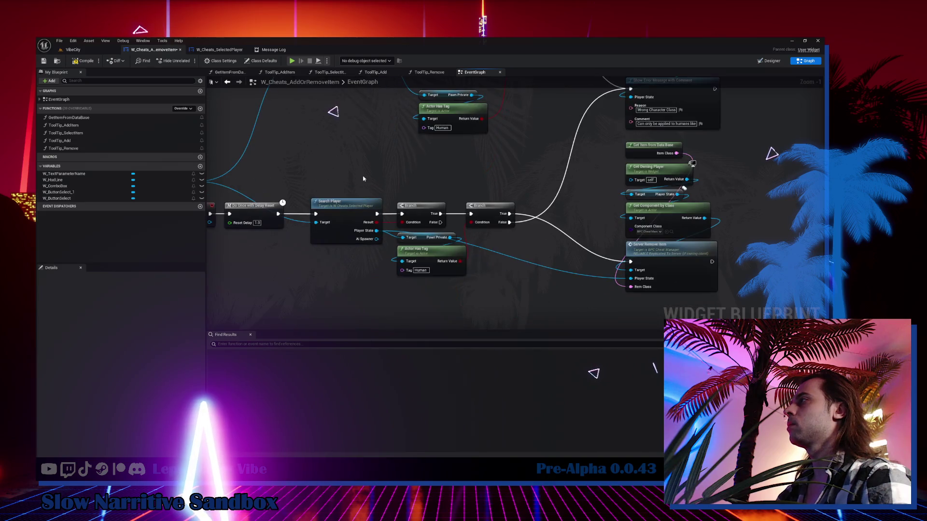
{"action": "left_click_drag", "start_coordinate": [452, 224], "coordinate": [540, 277]}
{"action": "scroll", "coordinate": [424, 172], "scroll_direction": "down", "scroll_amount": 3}
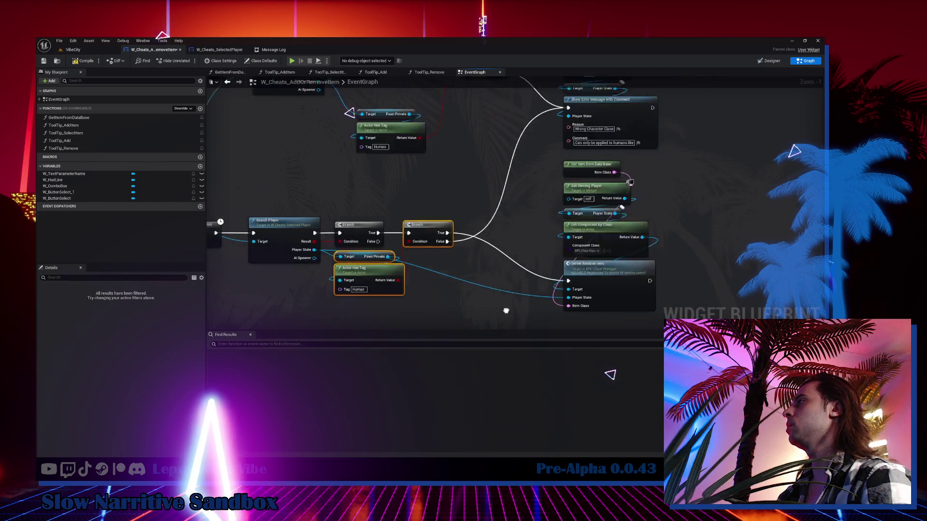
{"action": "scroll", "coordinate": [423, 131], "scroll_direction": "down", "scroll_amount": 2}
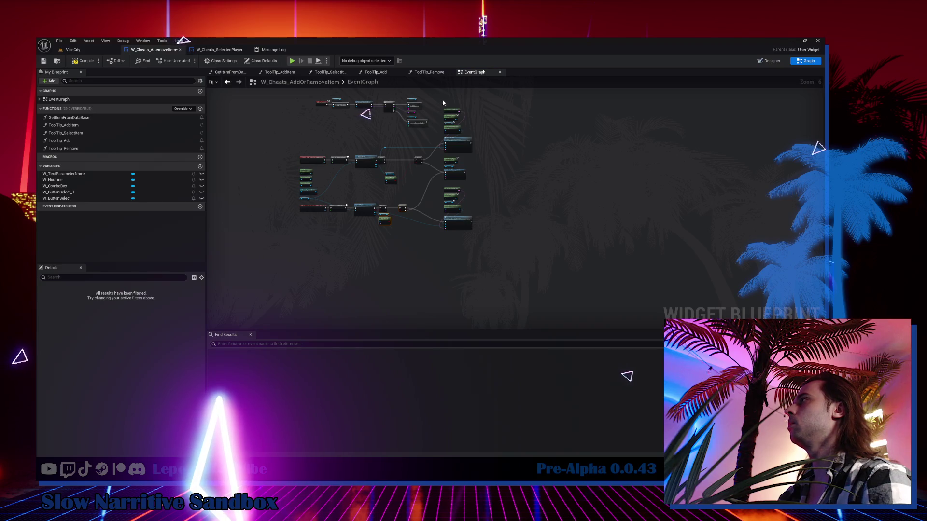
{"action": "scroll", "coordinate": [386, 153], "scroll_direction": "up", "scroll_amount": 3}
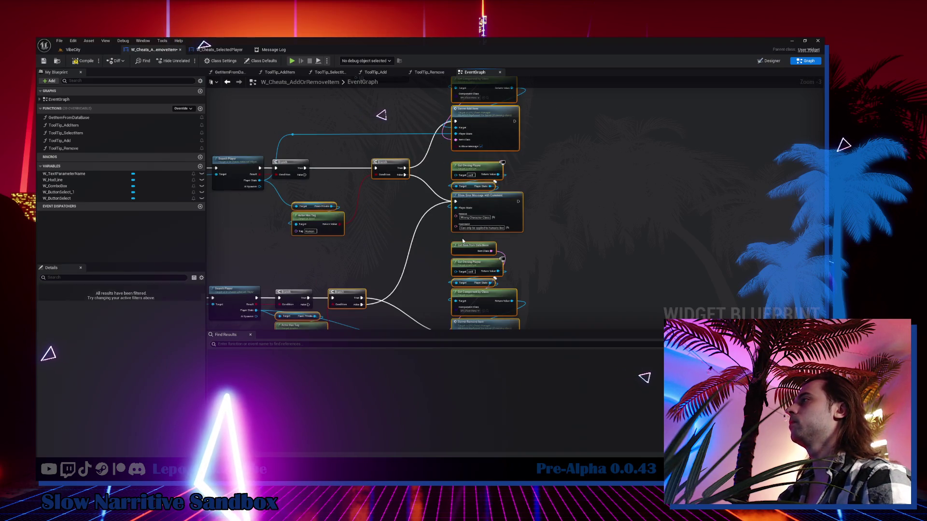
{"action": "left_click", "coordinate": [293, 135]}
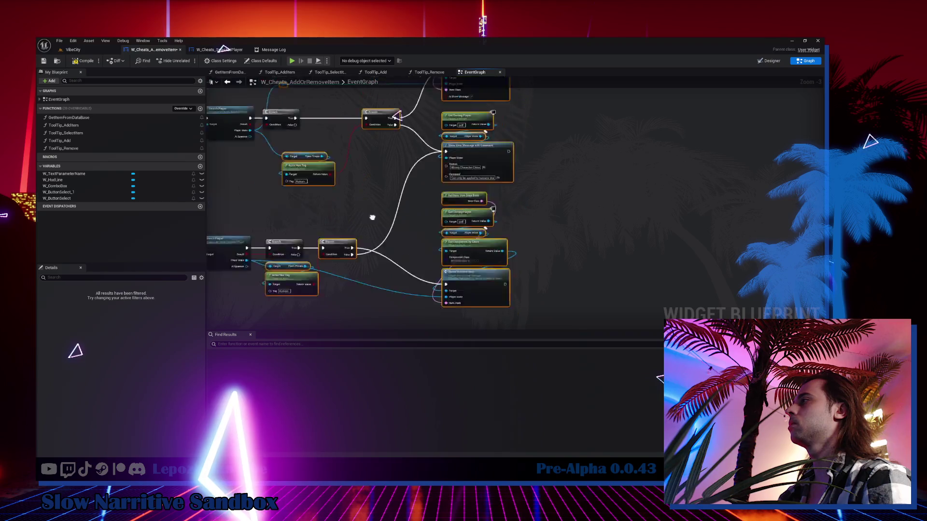
{"action": "scroll", "coordinate": [374, 155], "scroll_direction": "up", "scroll_amount": 4}
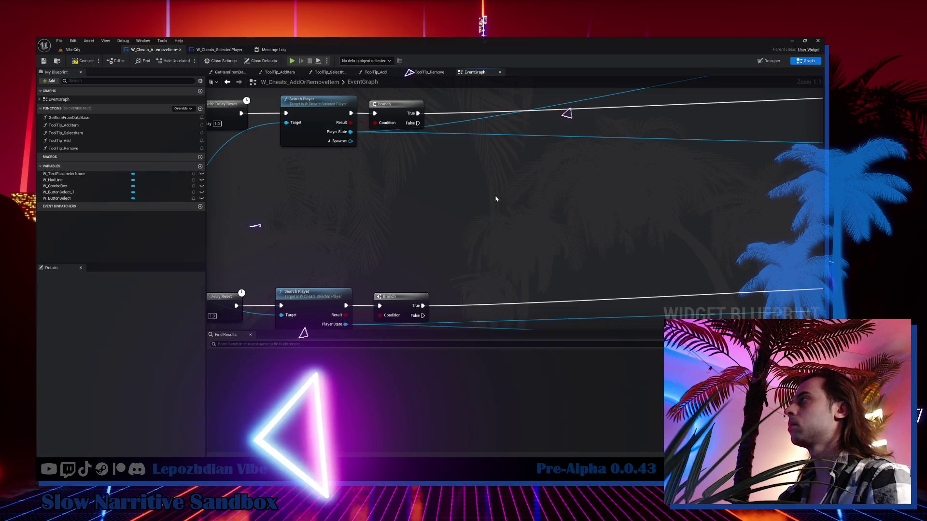
Step: Add an Is Valid check on Search Player's Player State after the Branch's True output
{"action": "key", "text": "ctrl+v"}
{"action": "left_click_drag", "start_coordinate": [351, 132], "coordinate": [434, 188]}
{"action": "mouse_move", "coordinate": [418, 113]}
{"action": "left_mouse_down"}
{"action": "mouse_move", "coordinate": [434, 177]}
{"action": "mouse_move", "coordinate": [529, 97]}
{"action": "mouse_move", "coordinate": [459, 116]}
{"action": "left_mouse_up"}
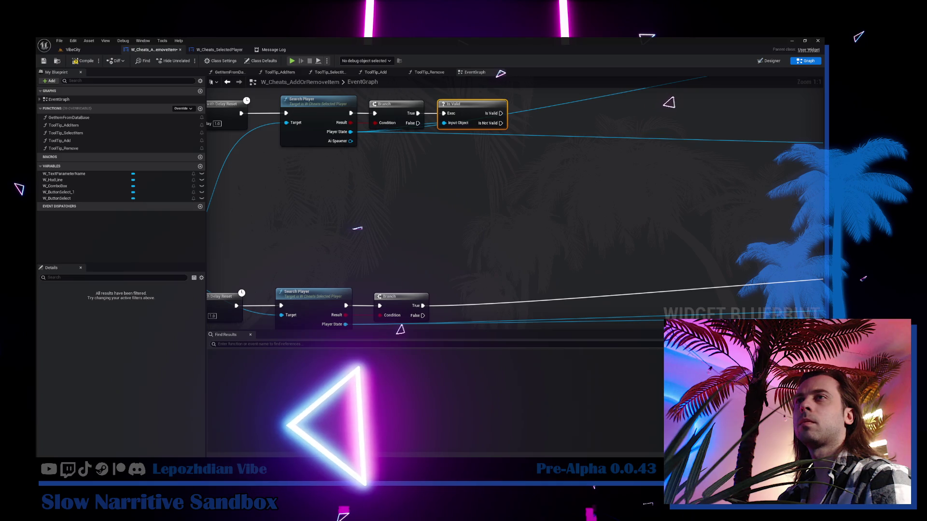
Step: Duplicate the Get Owning Player to Server Add Item node group and move it toward Is Valid
{"action": "mouse_move", "coordinate": [263, 208]}
{"action": "left_mouse_down"}
{"action": "mouse_move", "coordinate": [145, 270]}
{"action": "mouse_move", "coordinate": [121, 227]}
{"action": "mouse_move", "coordinate": [97, 212]}
{"action": "mouse_move", "coordinate": [657, 165]}
{"action": "left_mouse_up"}
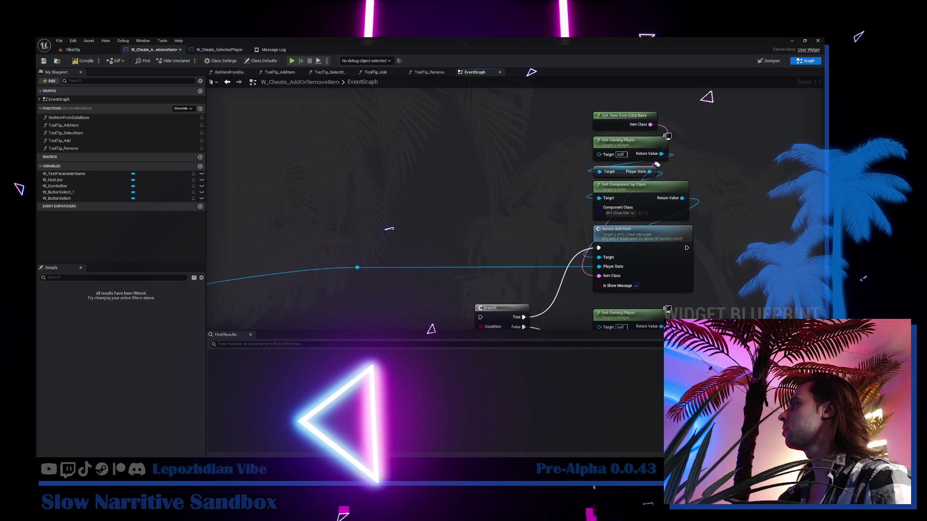
{"action": "scroll", "coordinate": [657, 165], "scroll_direction": "down", "scroll_amount": 2}
{"action": "left_click_drag", "start_coordinate": [671, 158], "coordinate": [762, 266]}
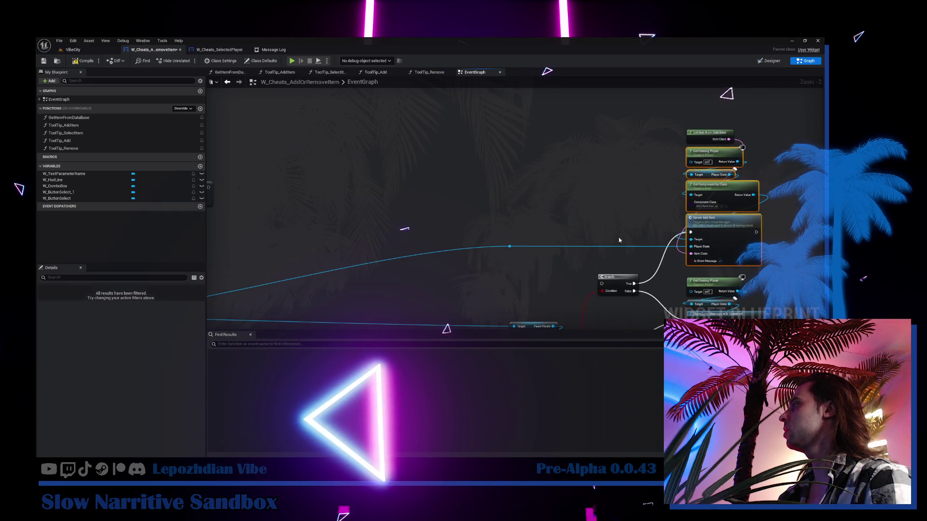
{"action": "key", "text": "ctrl+d"}
{"action": "left_click_drag", "start_coordinate": [270, 253], "coordinate": [472, 188]}
{"action": "scroll", "coordinate": [472, 188], "scroll_direction": "up", "scroll_amount": 2}
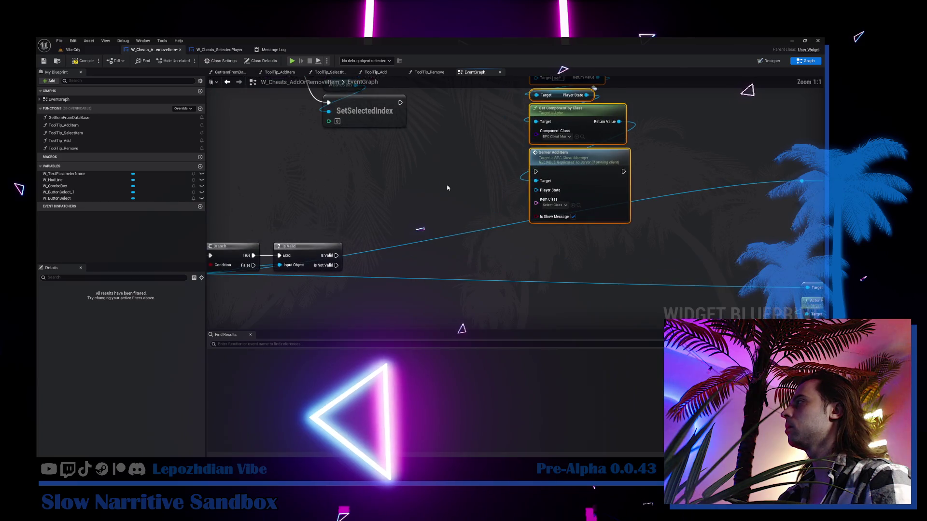
Step: Position the copied nodes and add a Get Pawn Private node off Search Player's Player State
{"action": "mouse_move", "coordinate": [576, 164]}
{"action": "left_mouse_down"}
{"action": "mouse_move", "coordinate": [557, 203]}
{"action": "mouse_move", "coordinate": [541, 208]}
{"action": "left_mouse_up"}
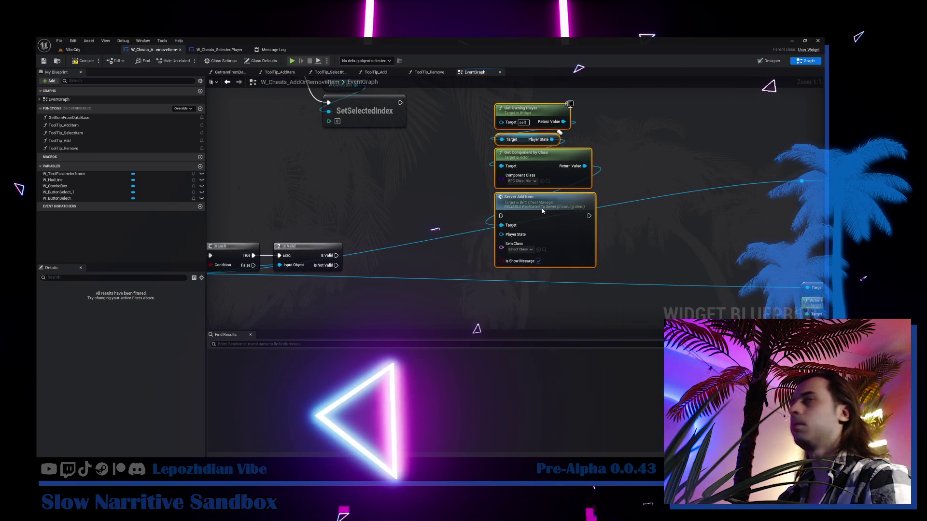
{"action": "left_click_drag", "start_coordinate": [351, 268], "coordinate": [395, 210]}
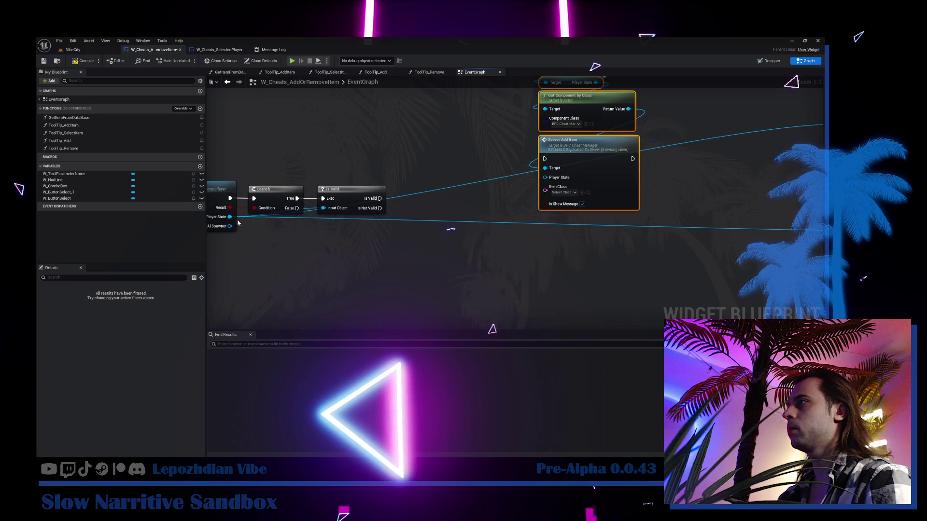
{"action": "left_click_drag", "start_coordinate": [230, 217], "coordinate": [272, 241]}
{"action": "type", "text": "my"}
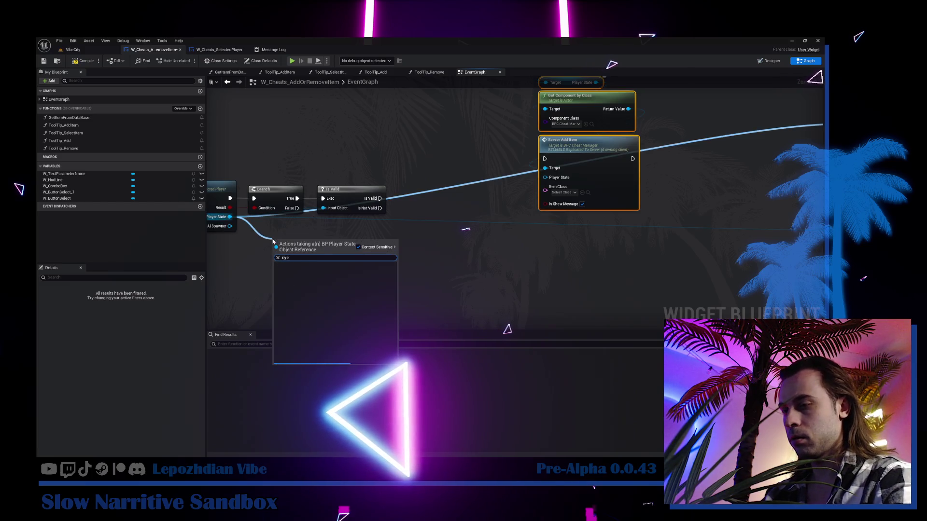
{"action": "type", "text": "т"}
{"action": "key", "text": "ctrl+a"}
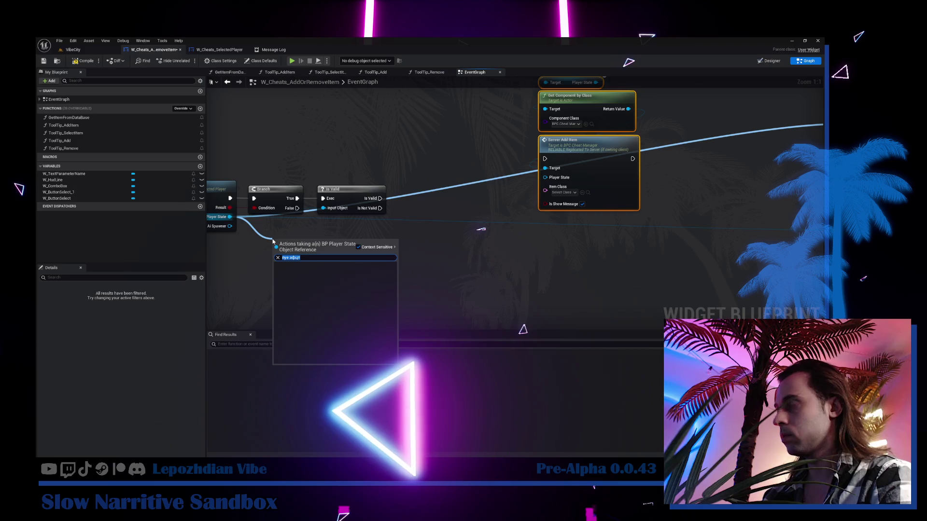
{"action": "type", "text": "get pawn"}
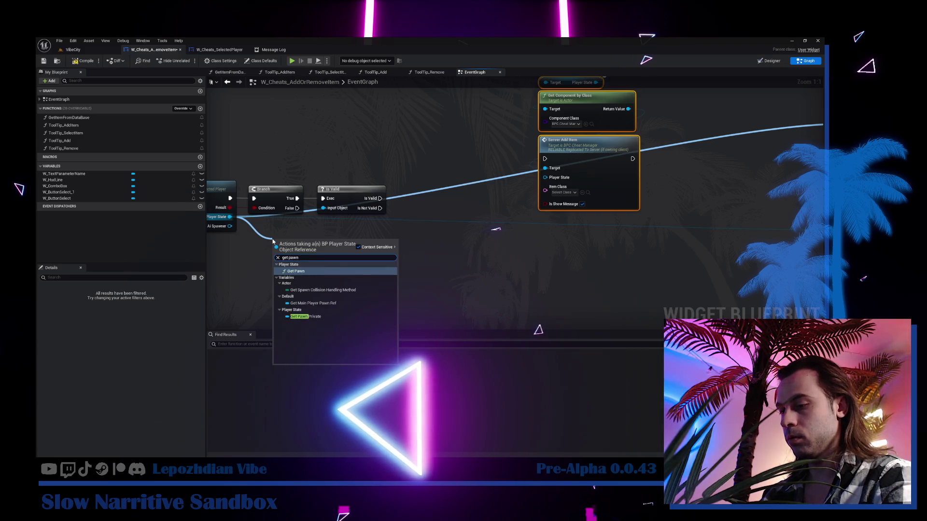
{"action": "type", "text": " pri"}
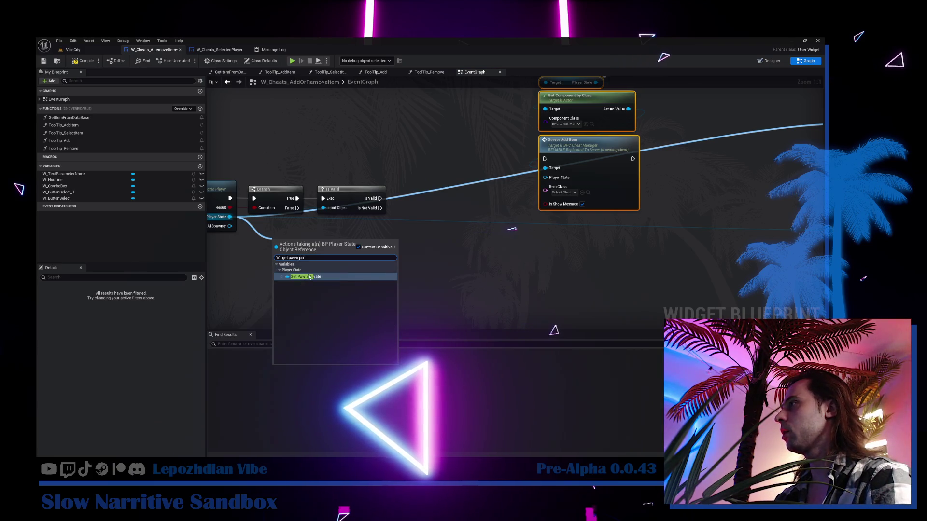
{"action": "left_click", "coordinate": [309, 276]}
Step: Move the Pawn Private node and open the copied Server Add Item's event in BPC_CheatManager
{"action": "left_click_drag", "start_coordinate": [301, 244], "coordinate": [469, 145]}
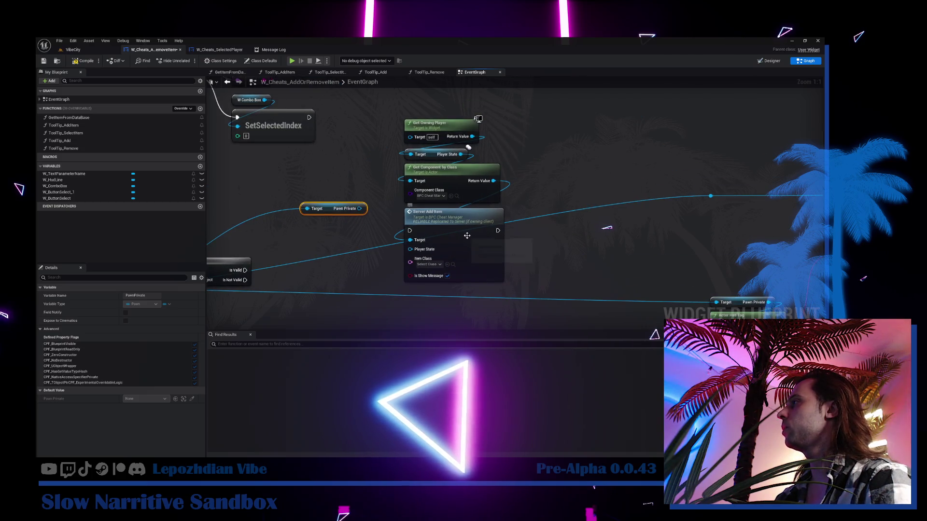
{"action": "left_click", "coordinate": [467, 235]}
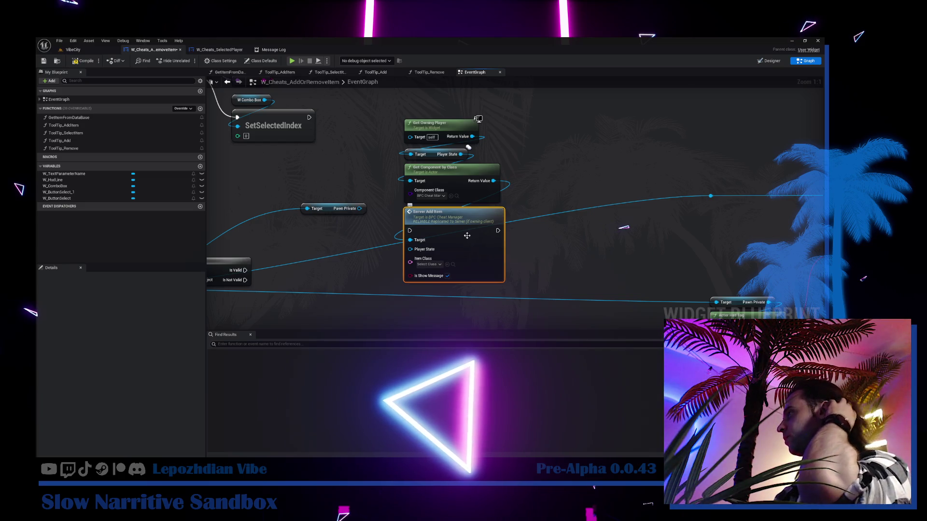
{"action": "double_click", "coordinate": [467, 235]}
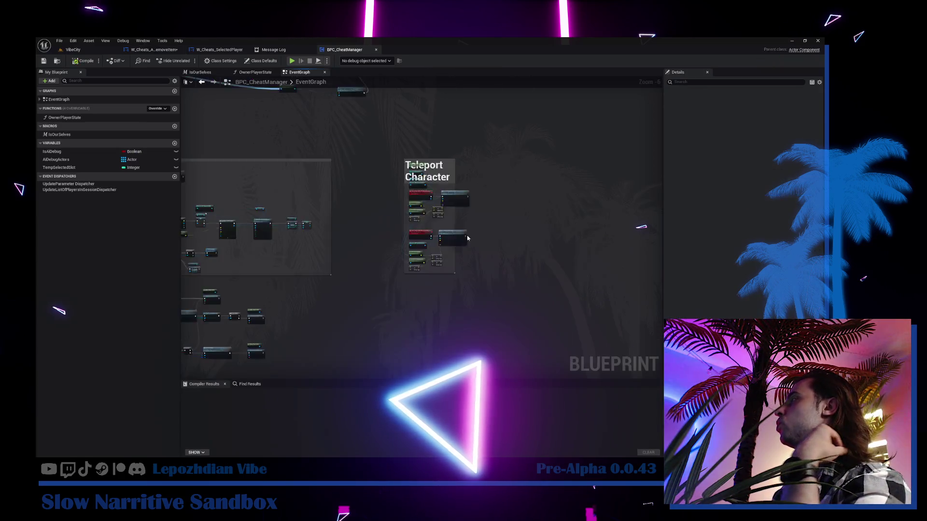
Step: Rename Server_AddItem's Player State input to Pawn, wire it to Get Component's Target, delete Pawn Private
{"action": "scroll", "coordinate": [480, 329], "scroll_direction": "down", "scroll_amount": 2}
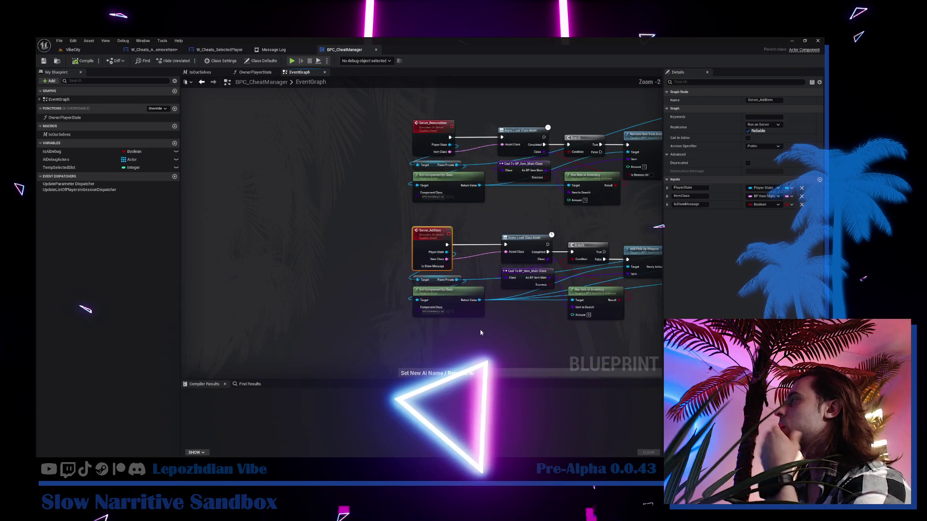
{"action": "scroll", "coordinate": [475, 328], "scroll_direction": "up", "scroll_amount": 2}
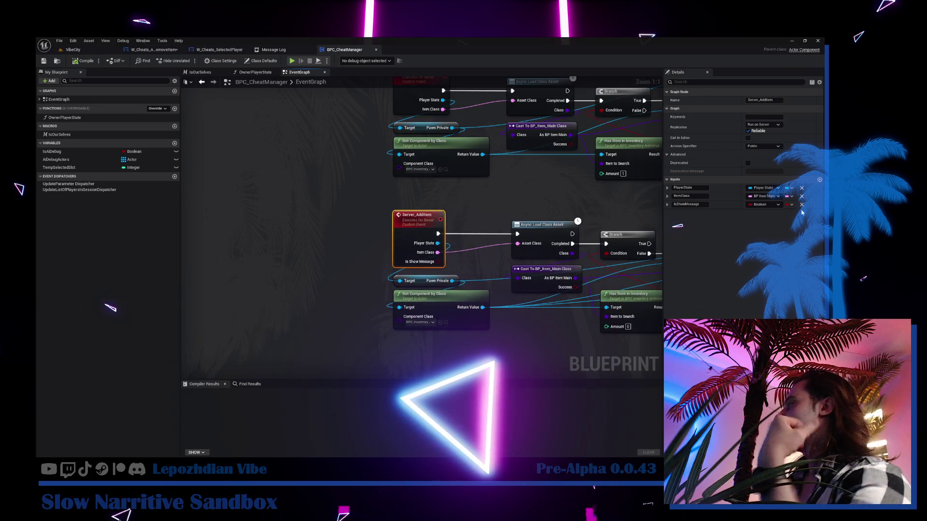
{"action": "left_click", "coordinate": [768, 191]}
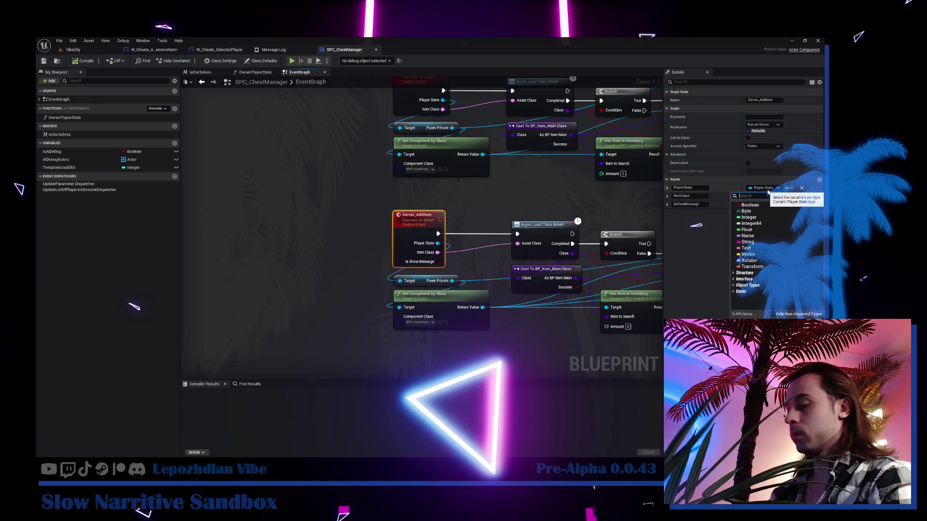
{"action": "type", "text": "pawn"}
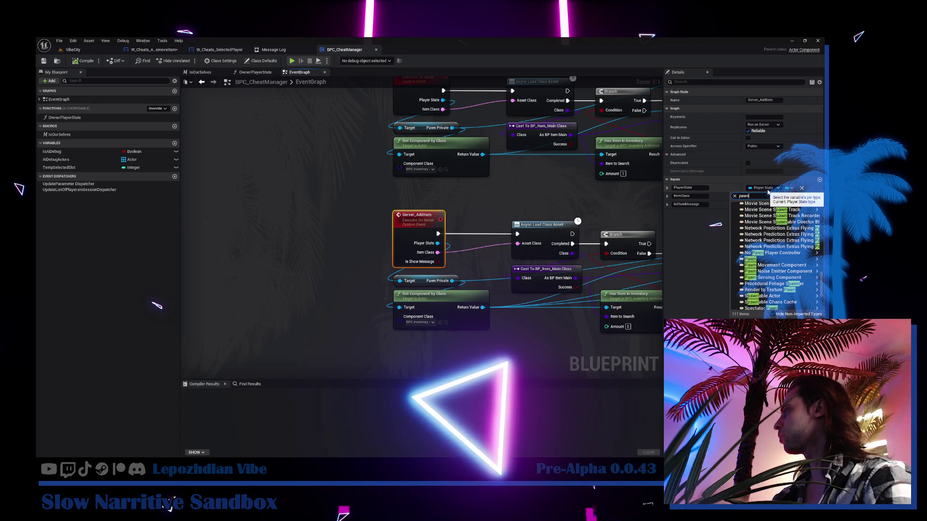
{"action": "key", "text": "Escape"}
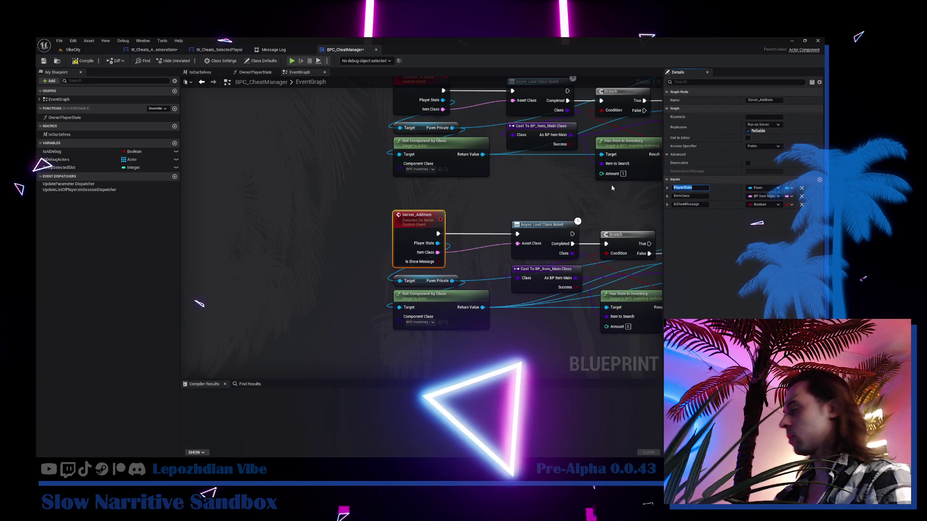
{"action": "type", "text": "Pawn"}
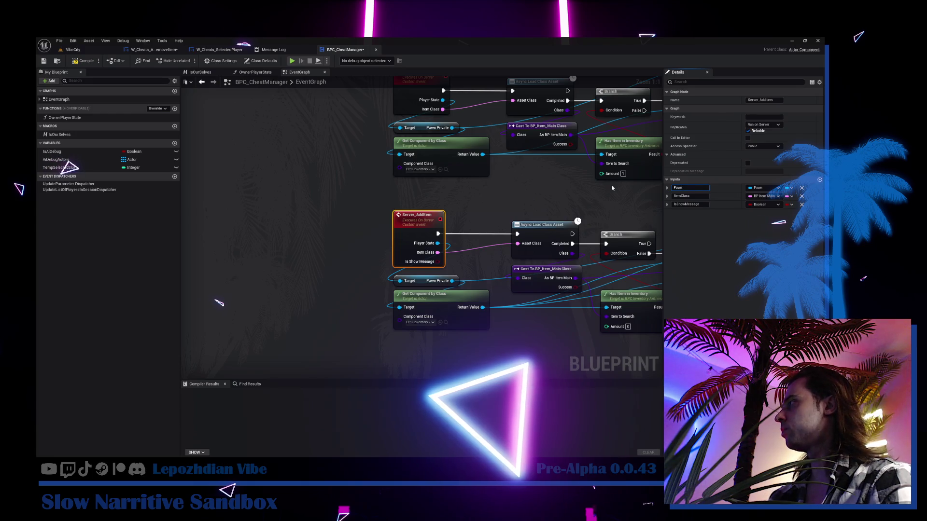
{"action": "mouse_move", "coordinate": [454, 267]}
{"action": "left_mouse_down"}
{"action": "mouse_move", "coordinate": [388, 250]}
{"action": "mouse_move", "coordinate": [370, 226]}
{"action": "left_mouse_up"}
{"action": "left_click", "coordinate": [386, 264]}
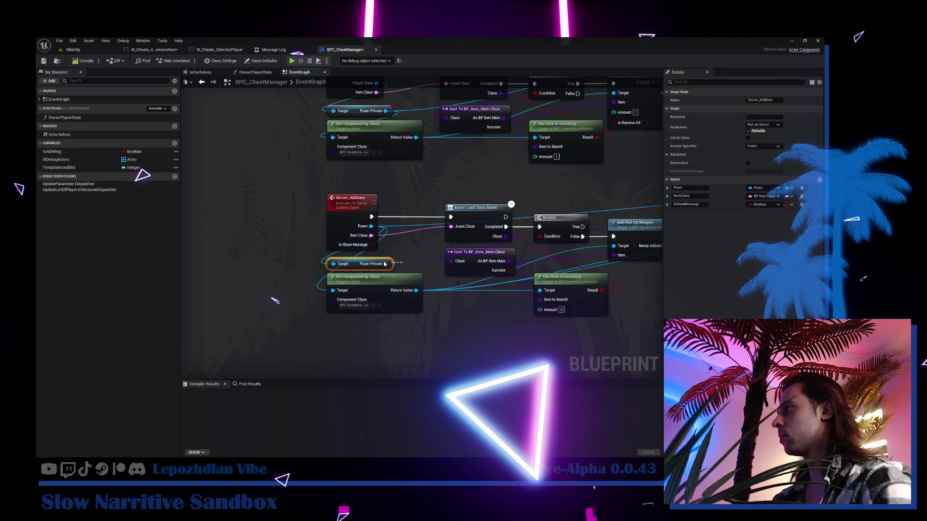
{"action": "key", "text": "Delete"}
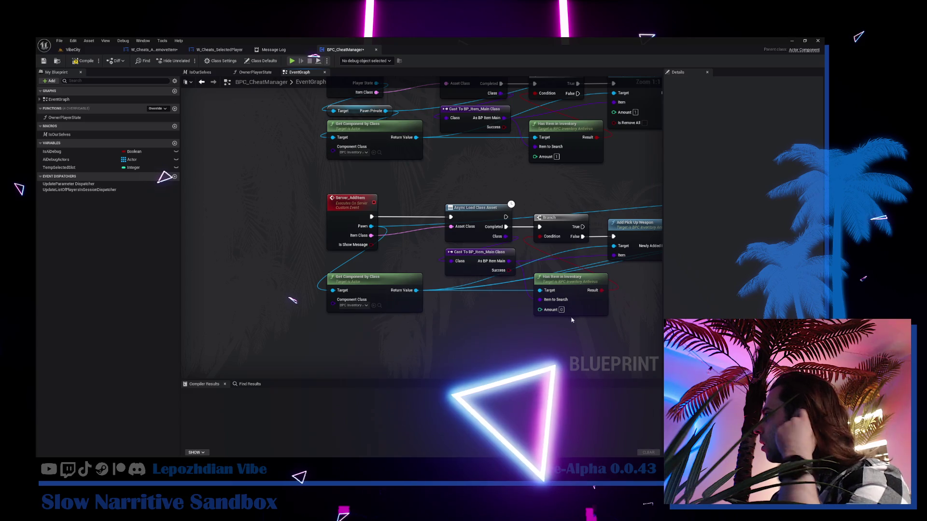
Step: Rename Server_RemoveItem's Player State input to Pawn and delete its Pawn Private getter
{"action": "mouse_move", "coordinate": [491, 315]}
{"action": "left_mouse_down"}
{"action": "mouse_move", "coordinate": [203, 311]}
{"action": "mouse_move", "coordinate": [350, 179]}
{"action": "left_mouse_up"}
{"action": "left_click", "coordinate": [351, 180]}
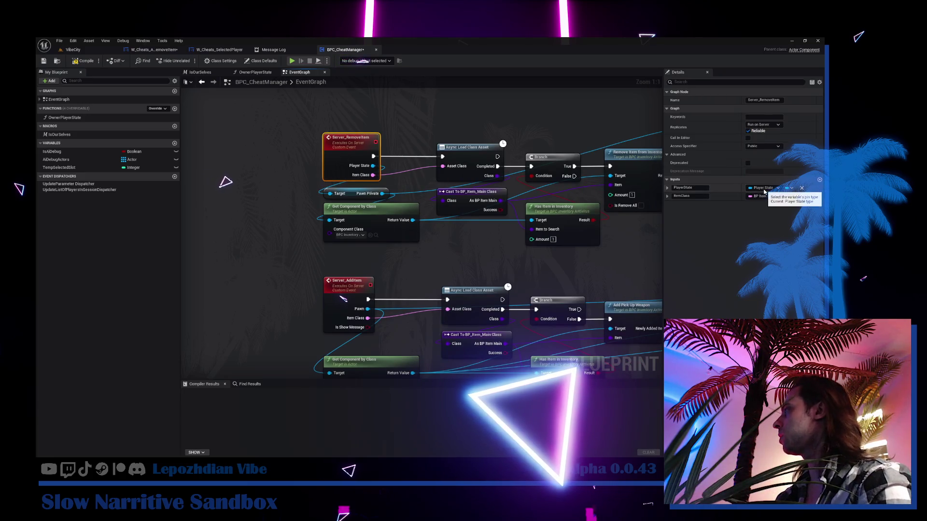
{"action": "left_click", "coordinate": [764, 189]}
{"action": "type", "text": "pawn"}
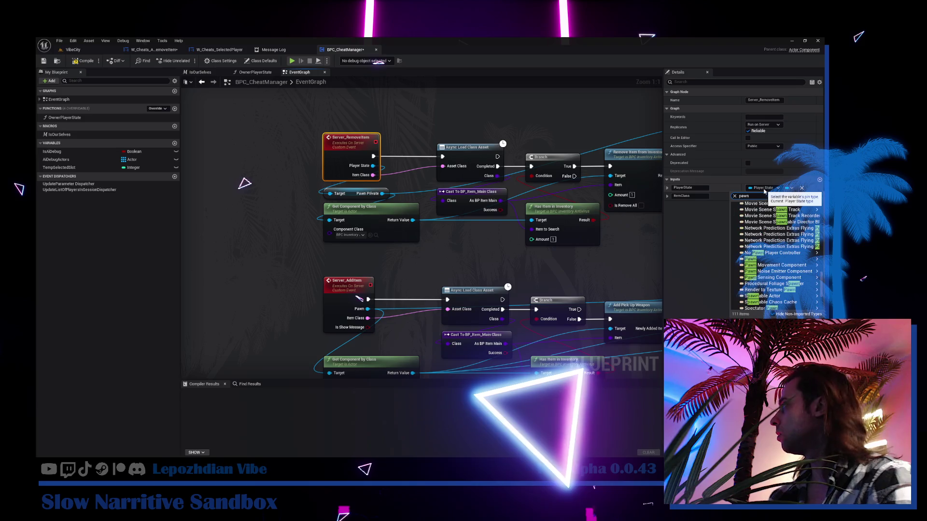
{"action": "left_click", "coordinate": [723, 263]}
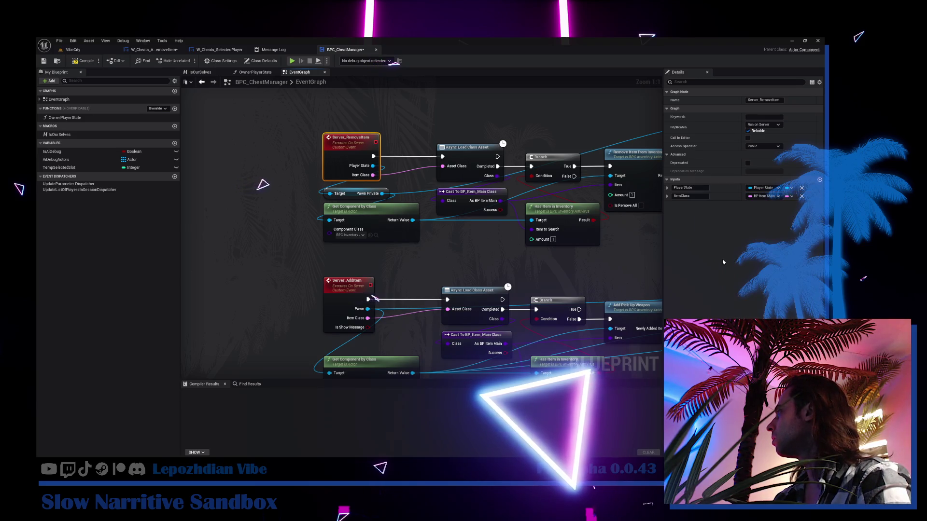
{"action": "left_click", "coordinate": [696, 189]}
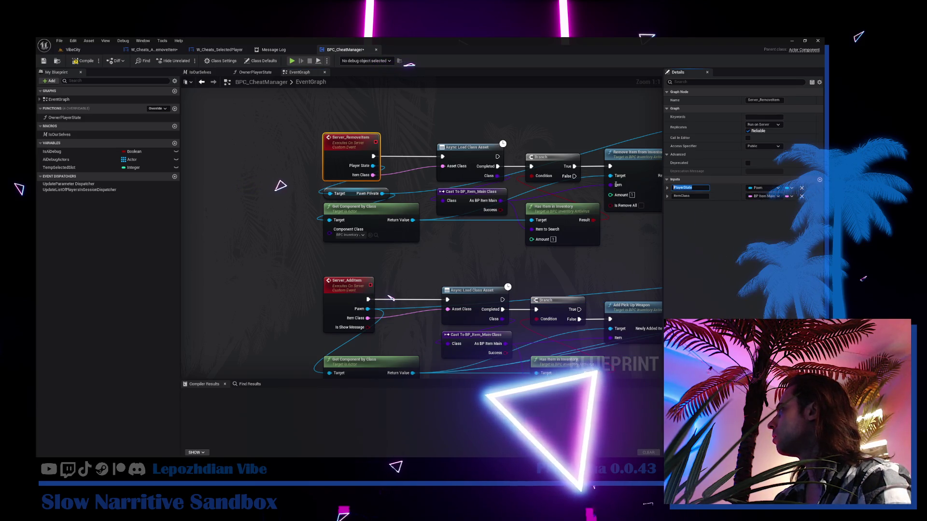
{"action": "type", "text": "Pawn"}
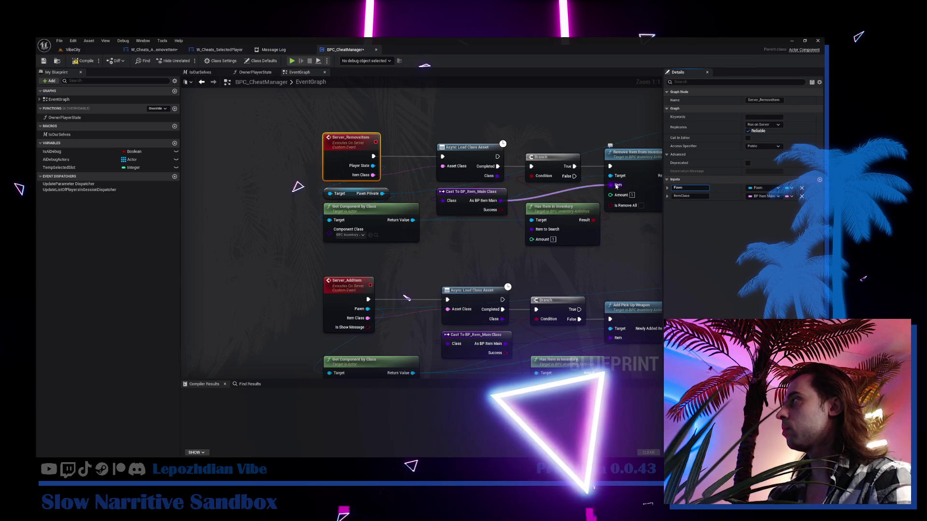
{"action": "key", "text": "Return"}
{"action": "left_click", "coordinate": [383, 194]}
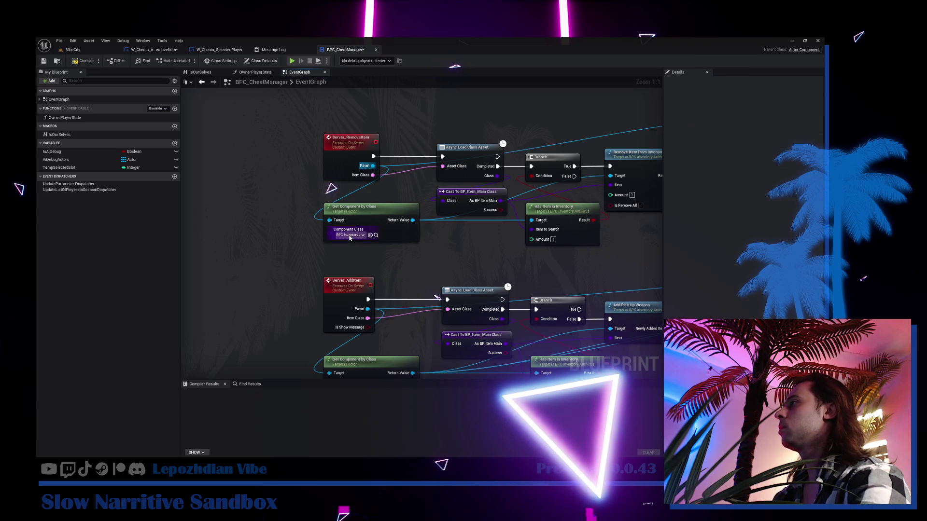
{"action": "key", "text": "Delete"}
{"action": "mouse_move", "coordinate": [435, 262]}
{"action": "left_mouse_down"}
{"action": "mouse_move", "coordinate": [313, 295]}
{"action": "mouse_move", "coordinate": [325, 293]}
{"action": "left_mouse_up"}
Step: Try an 'is va' search off Get Component's Return Value, then look over the Server_AddItem chain
{"action": "left_click_drag", "start_coordinate": [300, 252], "coordinate": [318, 270]}
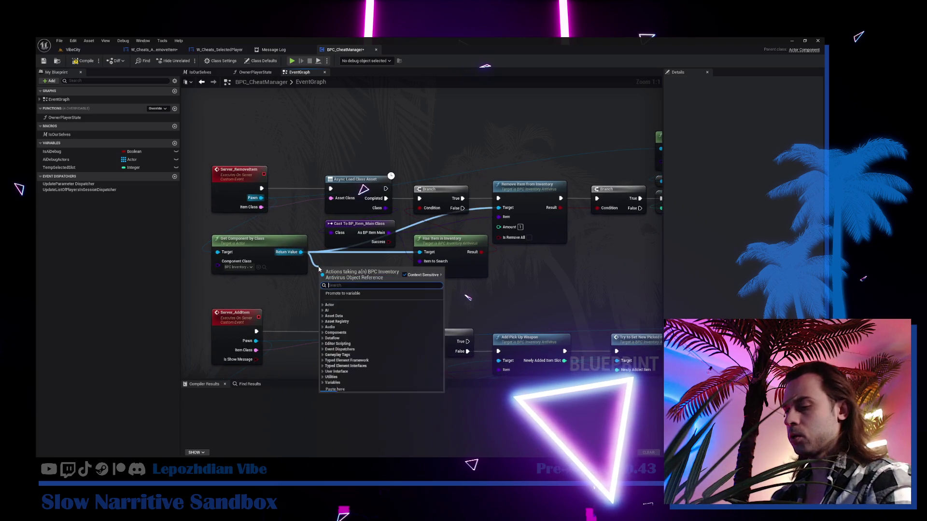
{"action": "type", "text": "is va"}
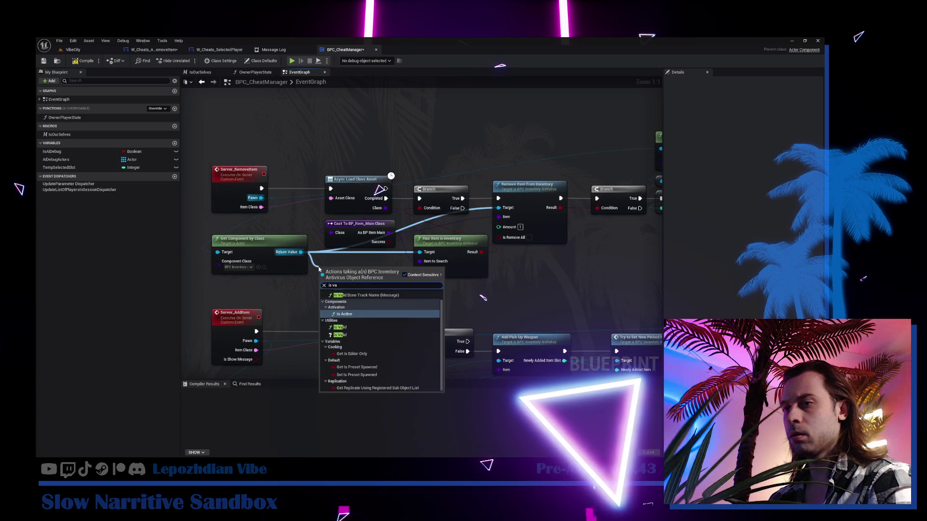
{"action": "left_click_drag", "start_coordinate": [319, 269], "coordinate": [322, 193]}
{"action": "mouse_move", "coordinate": [492, 296]}
{"action": "left_mouse_down"}
{"action": "mouse_move", "coordinate": [395, 309]}
{"action": "mouse_move", "coordinate": [309, 271]}
{"action": "mouse_move", "coordinate": [289, 289]}
{"action": "mouse_move", "coordinate": [520, 298]}
{"action": "left_mouse_up"}
{"action": "mouse_move", "coordinate": [215, 153]}
{"action": "left_mouse_down"}
{"action": "mouse_move", "coordinate": [334, 148]}
{"action": "mouse_move", "coordinate": [336, 94]}
{"action": "left_mouse_up"}
{"action": "left_click_drag", "start_coordinate": [311, 318], "coordinate": [322, 290]}
Step: Review the Try to Set New Picked Item, Async Load Class Asset and Remove Item nodes
{"action": "left_click", "coordinate": [291, 299]}
{"action": "left_click_drag", "start_coordinate": [483, 300], "coordinate": [171, 294]}
{"action": "mouse_move", "coordinate": [322, 307]}
{"action": "left_mouse_down"}
{"action": "mouse_move", "coordinate": [517, 440]}
{"action": "mouse_move", "coordinate": [555, 446]}
{"action": "mouse_move", "coordinate": [519, 364]}
{"action": "mouse_move", "coordinate": [536, 454]}
{"action": "left_mouse_up"}
{"action": "left_click_drag", "start_coordinate": [386, 241], "coordinate": [475, 206]}
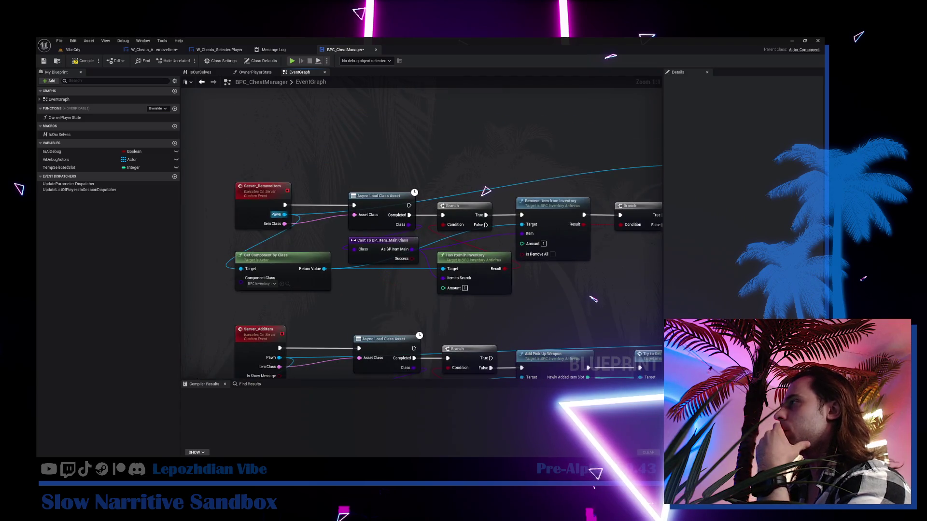
{"action": "mouse_move", "coordinate": [472, 296]}
{"action": "left_mouse_down"}
{"action": "mouse_move", "coordinate": [372, 293]}
{"action": "mouse_move", "coordinate": [206, 311]}
{"action": "mouse_move", "coordinate": [154, 272]}
{"action": "mouse_move", "coordinate": [127, 274]}
{"action": "left_mouse_up"}
{"action": "mouse_move", "coordinate": [420, 232]}
{"action": "left_mouse_down"}
{"action": "mouse_move", "coordinate": [277, 253]}
{"action": "mouse_move", "coordinate": [315, 338]}
{"action": "left_mouse_up"}
{"action": "left_click", "coordinate": [151, 50]}
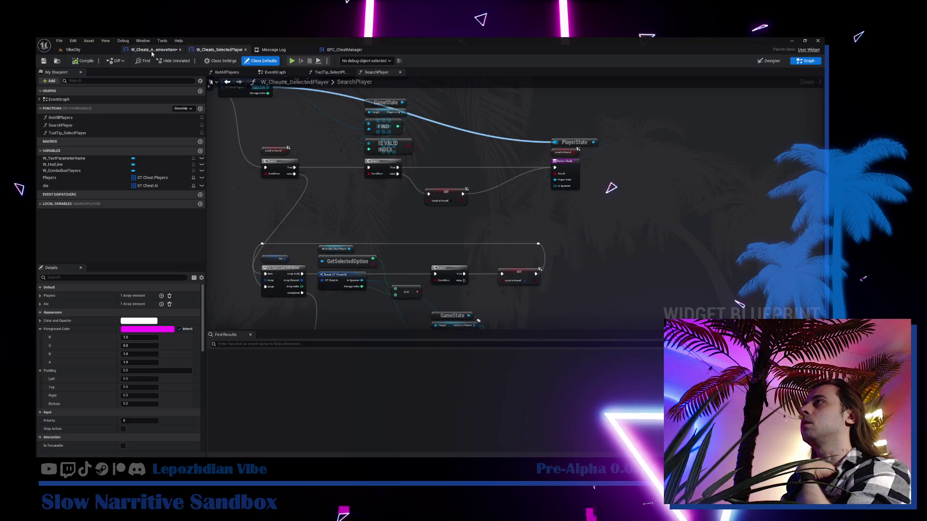
Step: Cut and paste the Get Item from Data Base node beside Server Add Item
{"action": "mouse_move", "coordinate": [397, 242]}
{"action": "left_mouse_down"}
{"action": "mouse_move", "coordinate": [482, 240]}
{"action": "mouse_move", "coordinate": [337, 200]}
{"action": "left_mouse_up"}
{"action": "scroll", "coordinate": [337, 200], "scroll_direction": "down", "scroll_amount": 3}
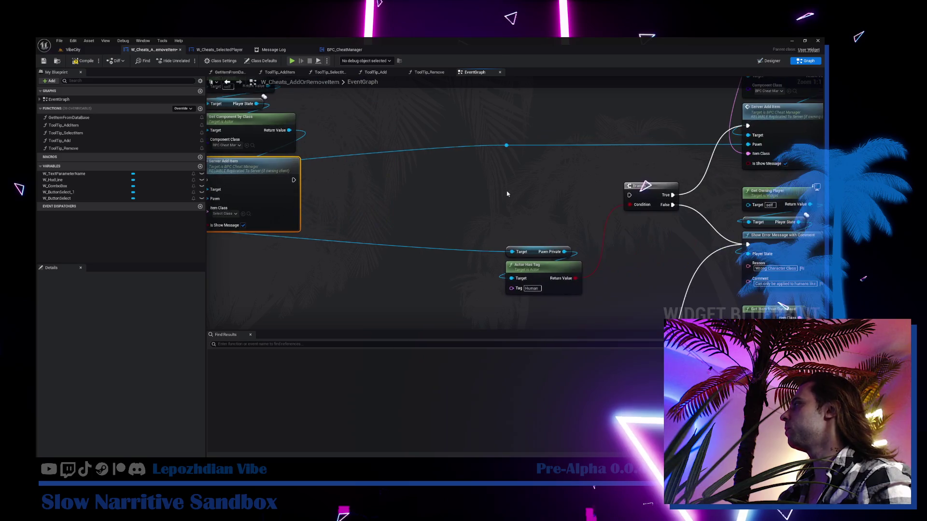
{"action": "left_click_drag", "start_coordinate": [722, 101], "coordinate": [693, 109]}
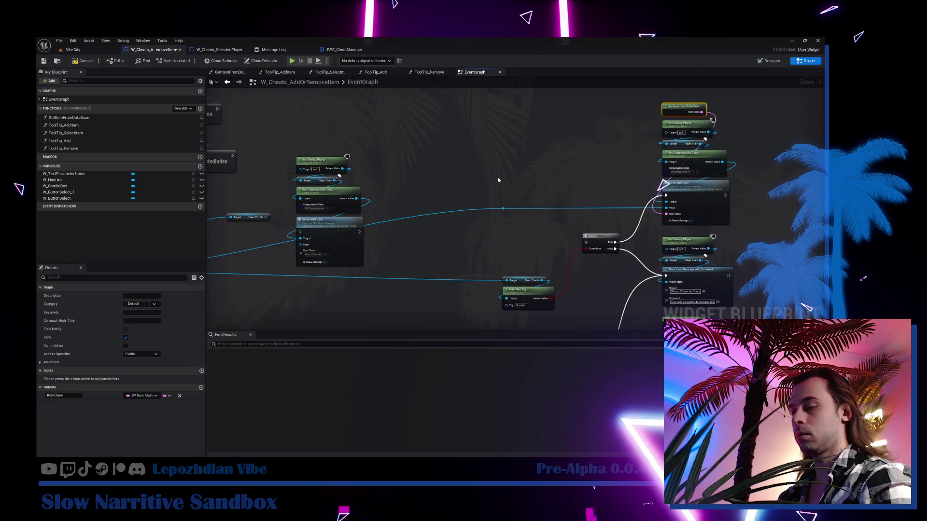
{"action": "left_click_drag", "start_coordinate": [496, 181], "coordinate": [530, 203]}
{"action": "key", "text": "ctrl+x"}
{"action": "key", "text": "ctrl+v"}
{"action": "scroll", "coordinate": [320, 255], "scroll_direction": "up", "scroll_amount": 3}
Step: Wire Item Class and Pawn Private into Server Add Item and open its Server_AddItem event
{"action": "left_click_drag", "start_coordinate": [308, 282], "coordinate": [363, 267]}
{"action": "mouse_move", "coordinate": [287, 271]}
{"action": "left_mouse_down"}
{"action": "mouse_move", "coordinate": [385, 105]}
{"action": "mouse_move", "coordinate": [393, 109]}
{"action": "left_mouse_up"}
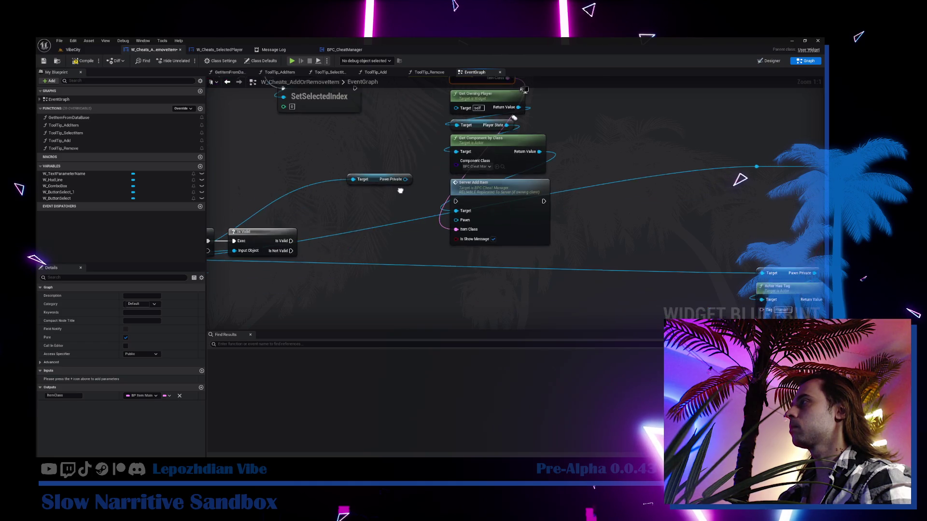
{"action": "mouse_move", "coordinate": [411, 178]}
{"action": "left_mouse_down"}
{"action": "mouse_move", "coordinate": [475, 219]}
{"action": "mouse_move", "coordinate": [440, 275]}
{"action": "left_mouse_up"}
{"action": "left_click", "coordinate": [468, 263]}
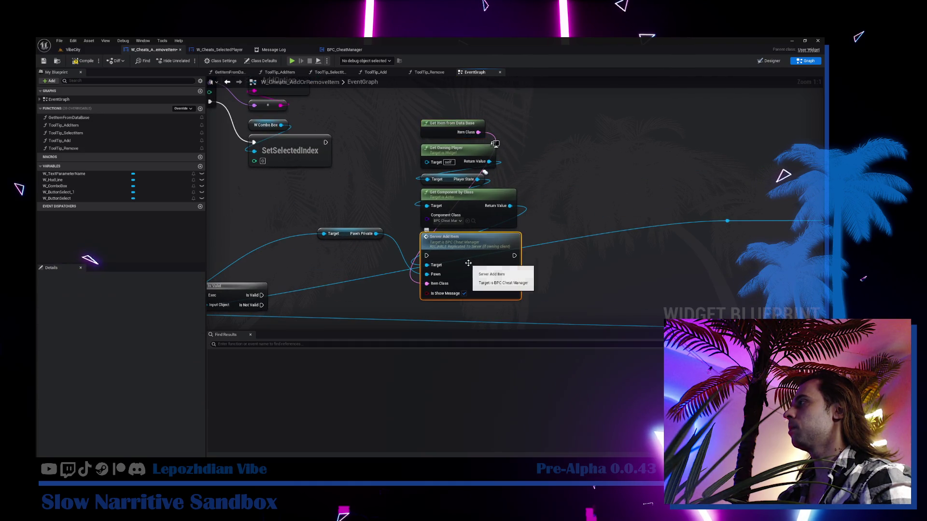
{"action": "double_click", "coordinate": [468, 263]}
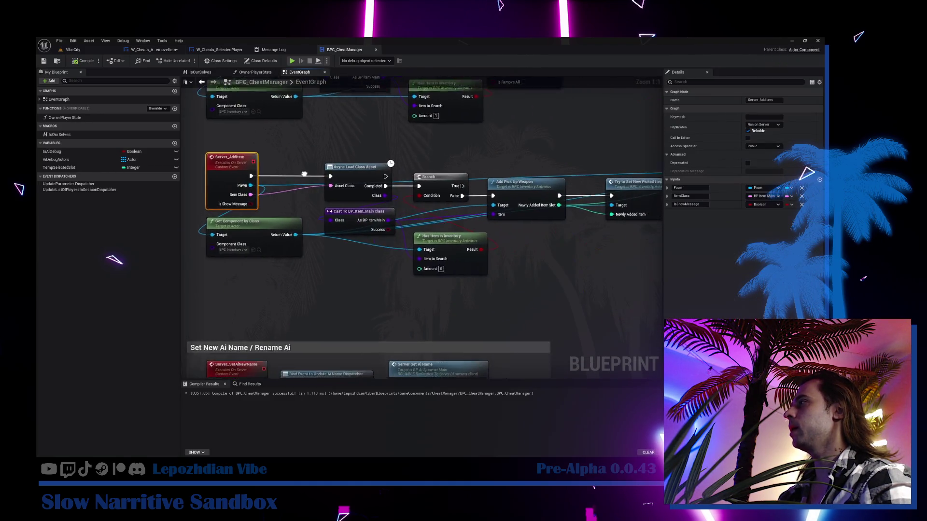
Step: Add a Get Class Defaults node fed by the cast's As BP Item Main output
{"action": "mouse_move", "coordinate": [399, 235]}
{"action": "left_mouse_down"}
{"action": "mouse_move", "coordinate": [309, 239]}
{"action": "mouse_move", "coordinate": [308, 247]}
{"action": "left_mouse_up"}
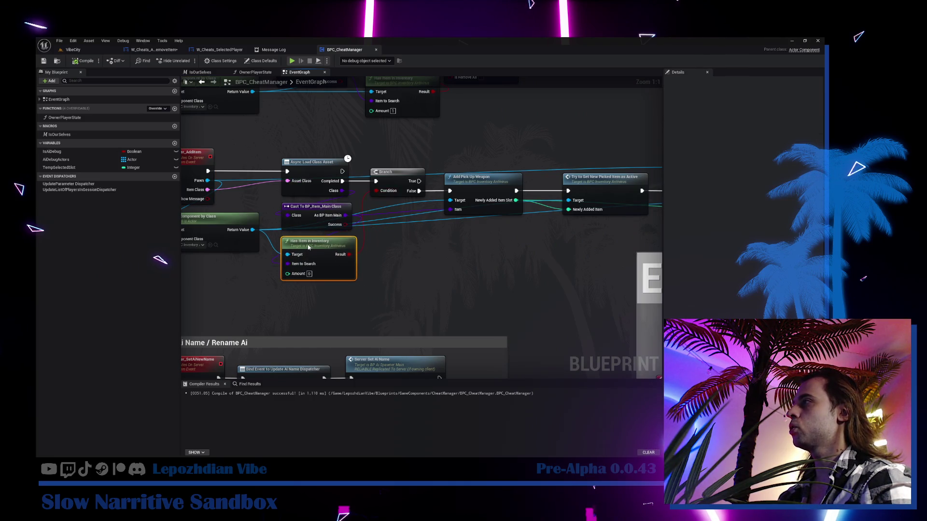
{"action": "left_click_drag", "start_coordinate": [345, 215], "coordinate": [390, 239]}
{"action": "type", "text": "get c"}
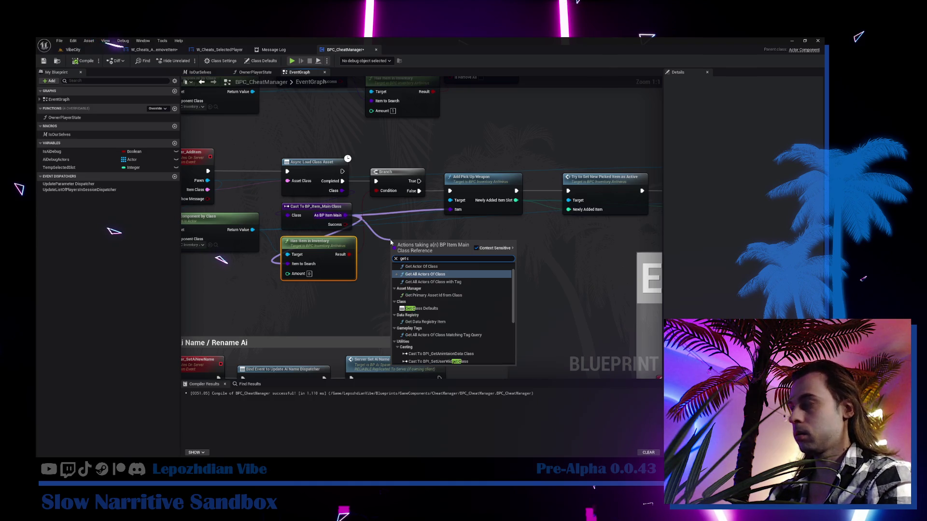
{"action": "type", "text": "laa"}
{"action": "key", "text": "BackSpace"}
{"action": "type", "text": "ss"}
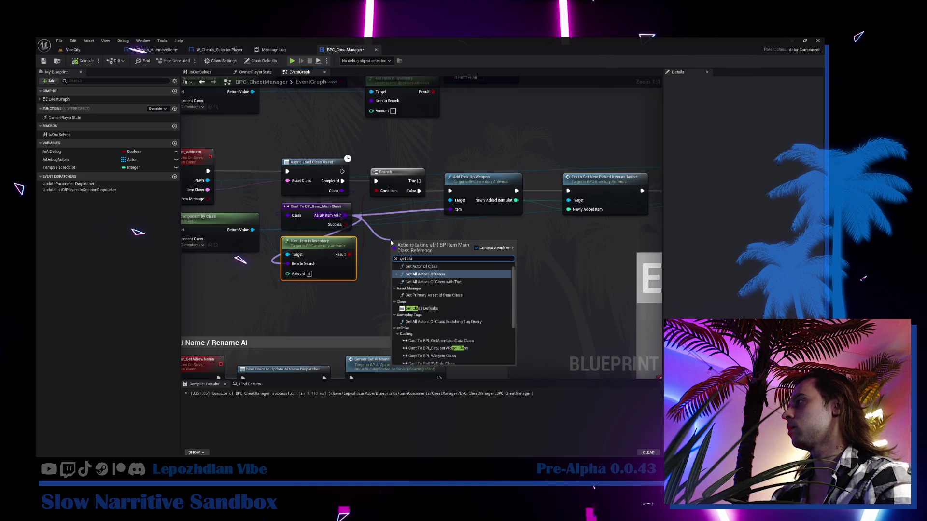
{"action": "left_click", "coordinate": [423, 310]}
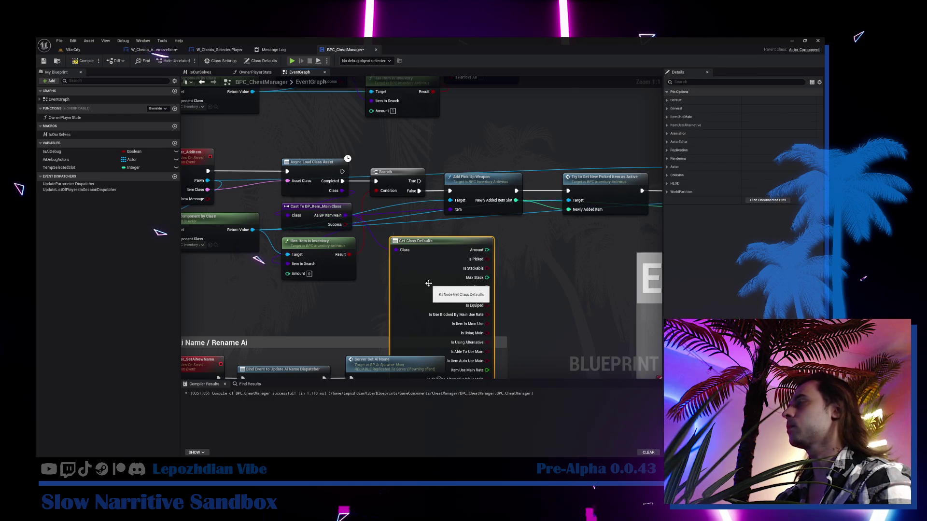
Step: Return to the VibeCity level and open the content browser at the Cheats folder
{"action": "left_click", "coordinate": [77, 50]}
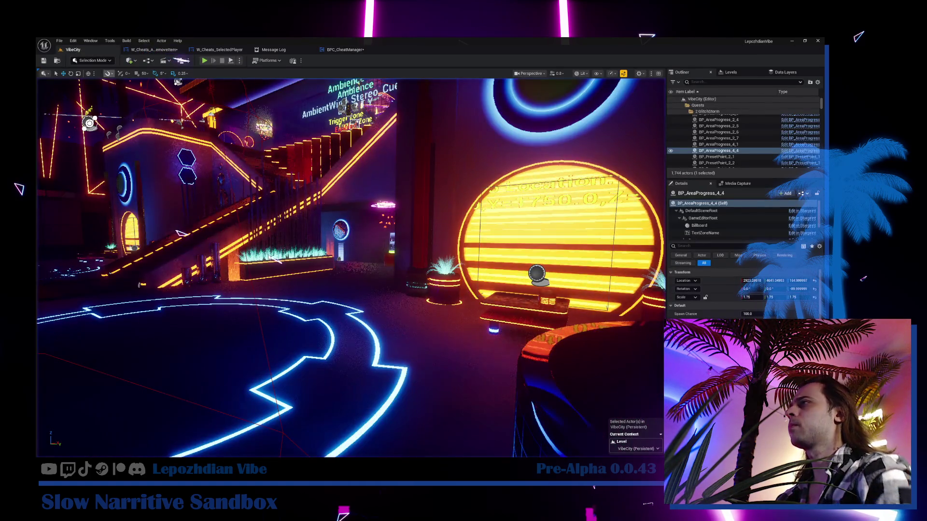
{"action": "key", "text": "ctrl+space"}
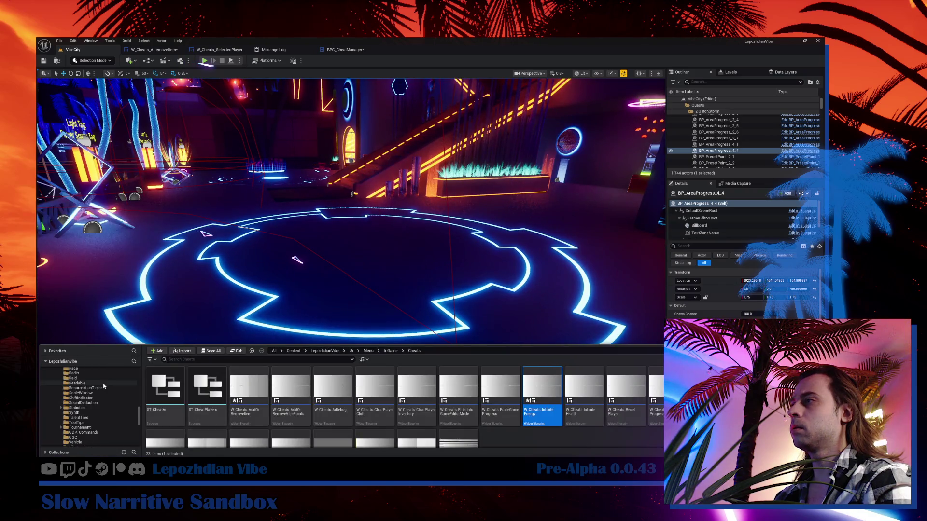
{"action": "scroll", "coordinate": [133, 372], "scroll_direction": "up", "scroll_amount": 10}
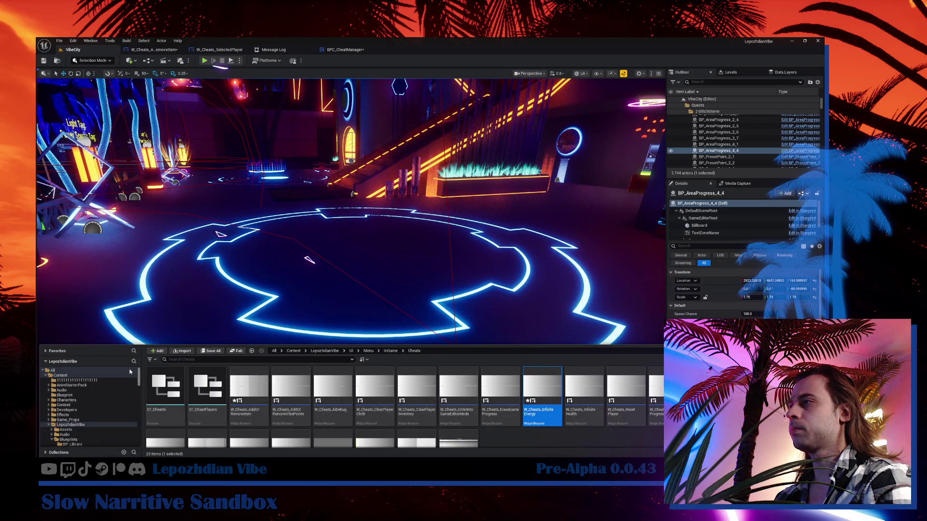
Step: Search the Content folder for 'item main' and open the BP_Item_Main blueprint
{"action": "left_click", "coordinate": [62, 376]}
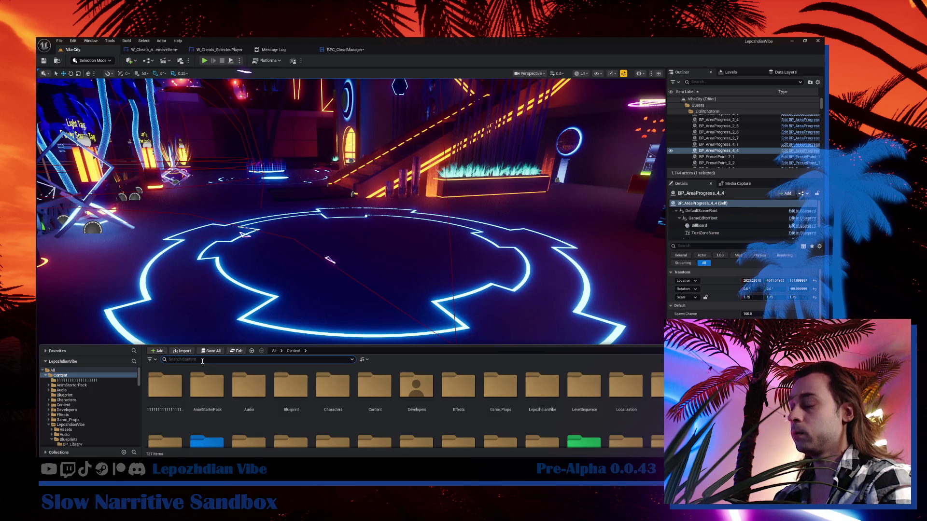
{"action": "type", "text": "item ma"}
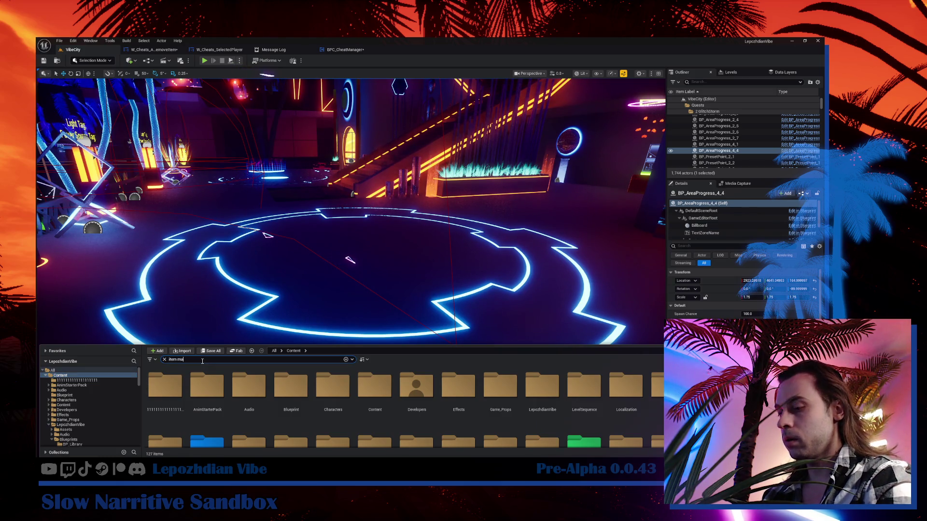
{"action": "type", "text": "in"}
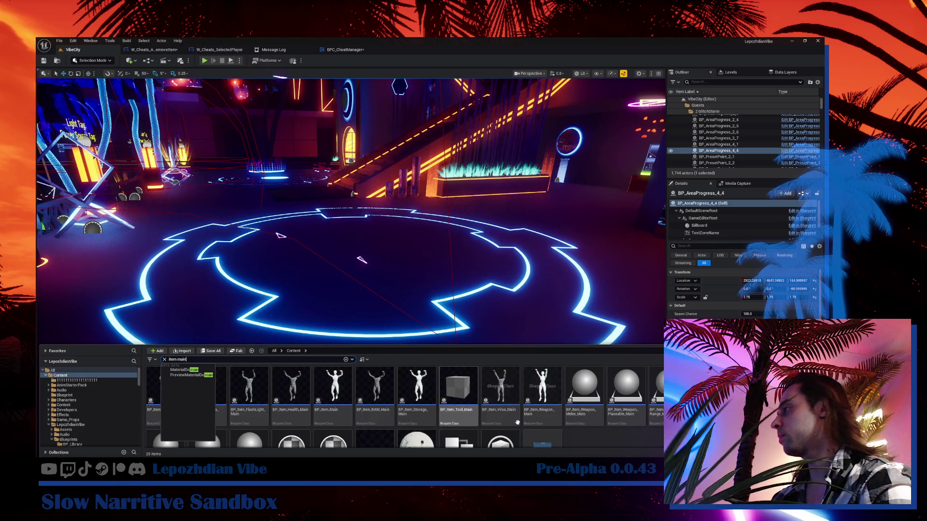
{"action": "left_click", "coordinate": [518, 424]}
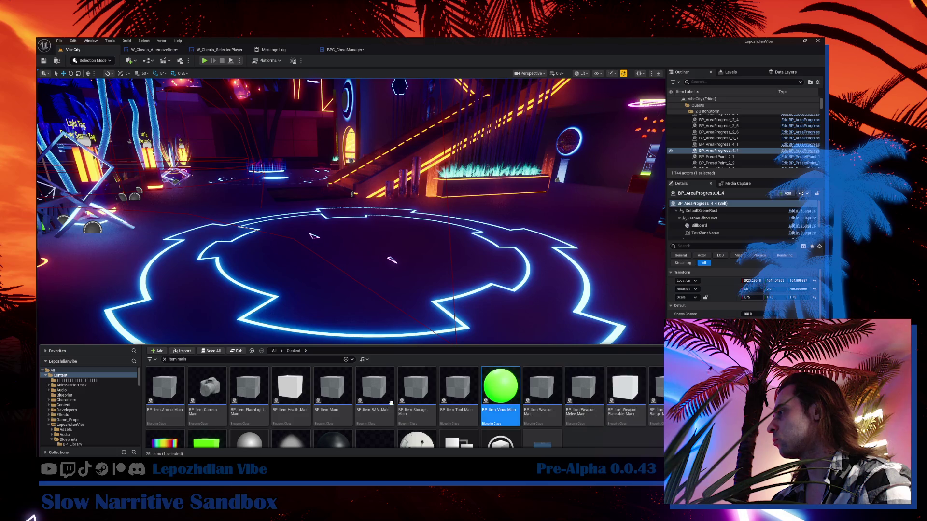
{"action": "left_click", "coordinate": [347, 385]}
{"action": "double_click", "coordinate": [348, 386]}
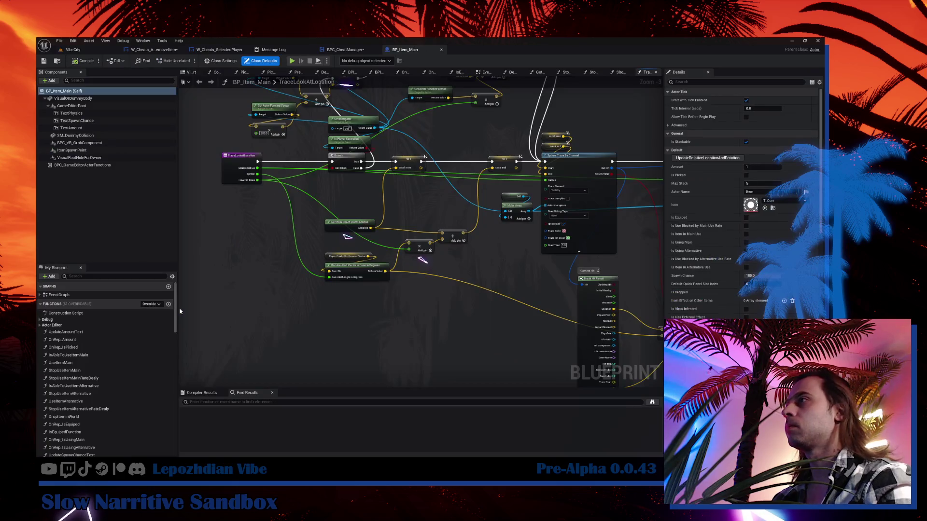
Step: Add a Boolean variable named IsGhostOnly to BP_Item_Main and save the blueprint
{"action": "scroll", "coordinate": [160, 324], "scroll_direction": "down", "scroll_amount": 15}
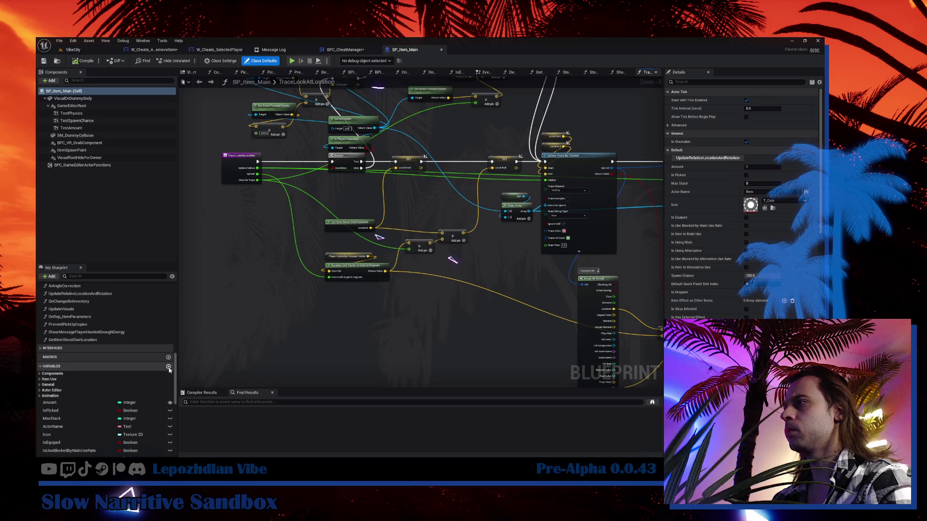
{"action": "left_click", "coordinate": [169, 367]}
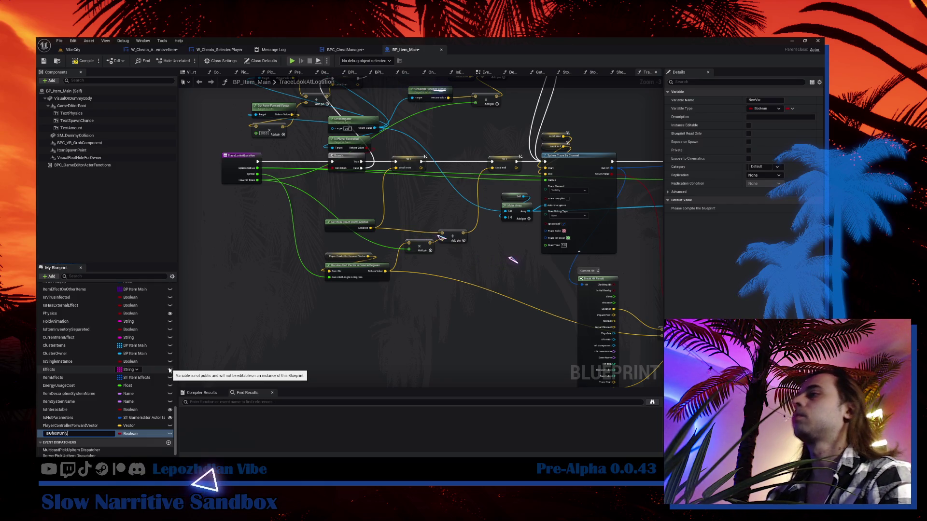
{"action": "key", "text": "Return"}
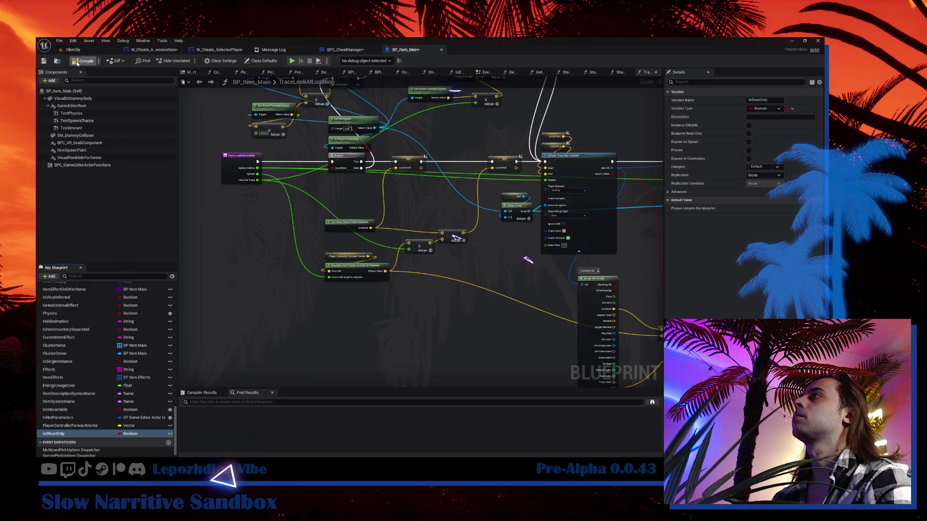
{"action": "left_click", "coordinate": [43, 63]}
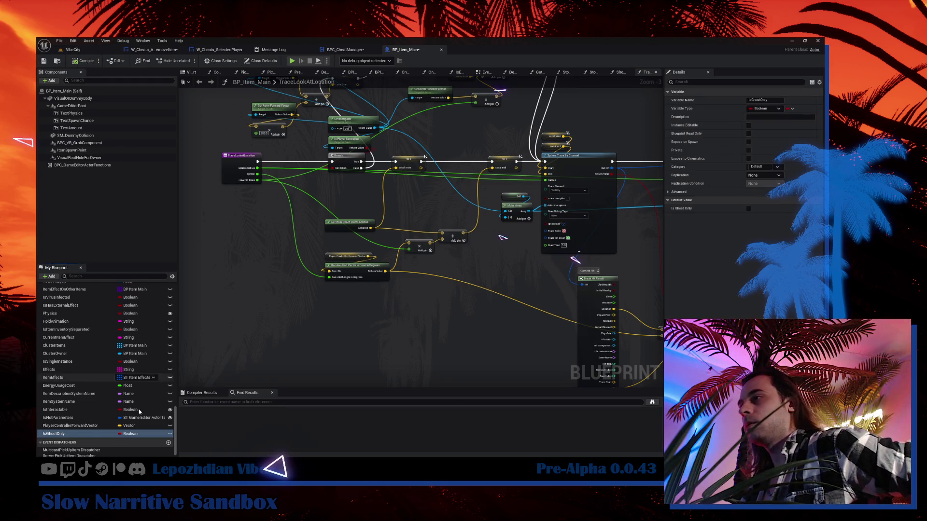
Step: Review the IsGhostOnly variable's settings, then return to the BPC_CheatManager graph
{"action": "left_click", "coordinate": [56, 435]}
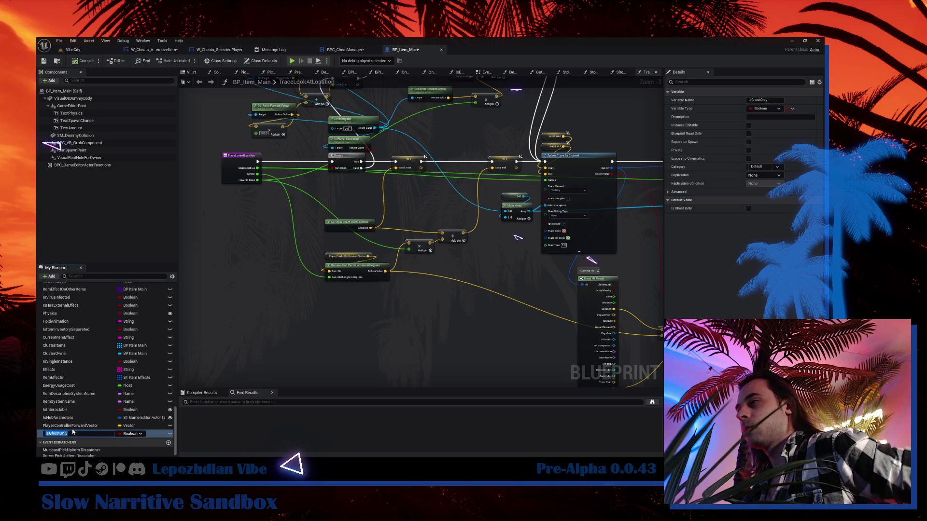
{"action": "left_click", "coordinate": [74, 426]}
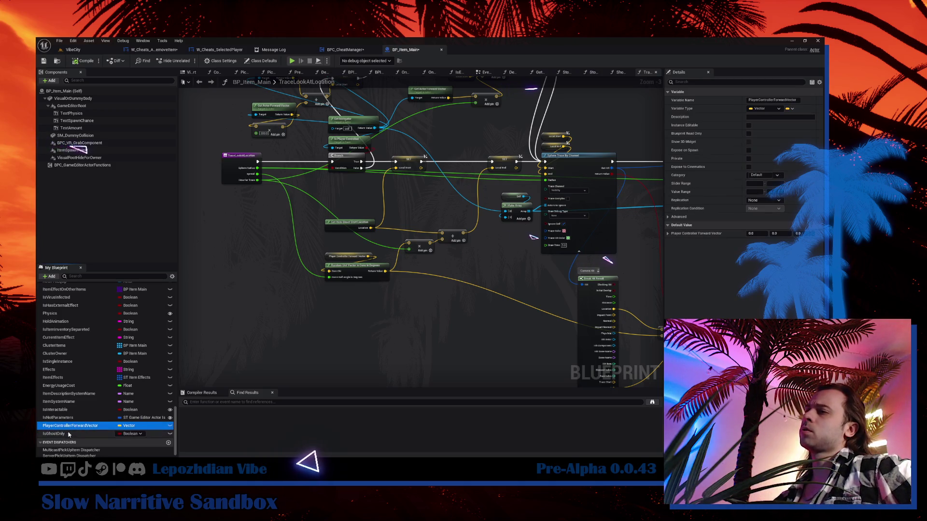
{"action": "left_click", "coordinate": [60, 433]}
{"action": "left_click", "coordinate": [328, 229]}
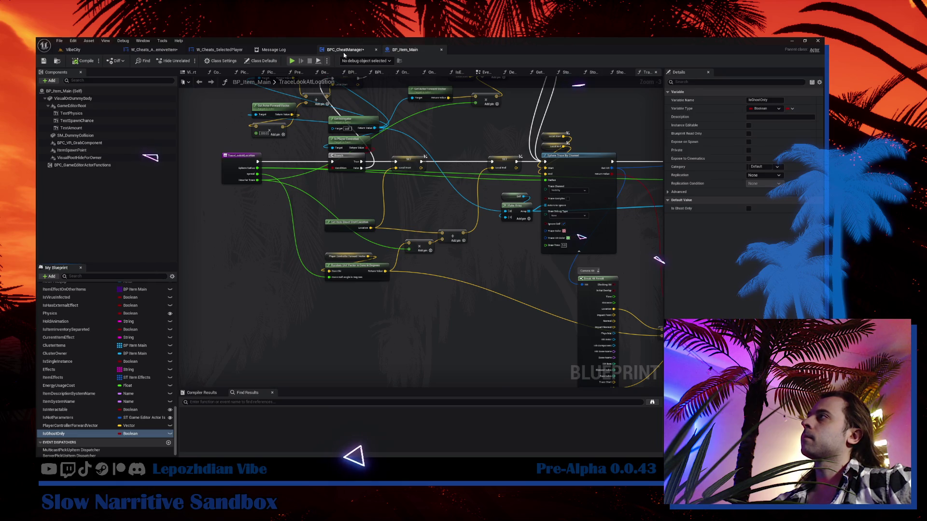
{"action": "left_click", "coordinate": [343, 54]}
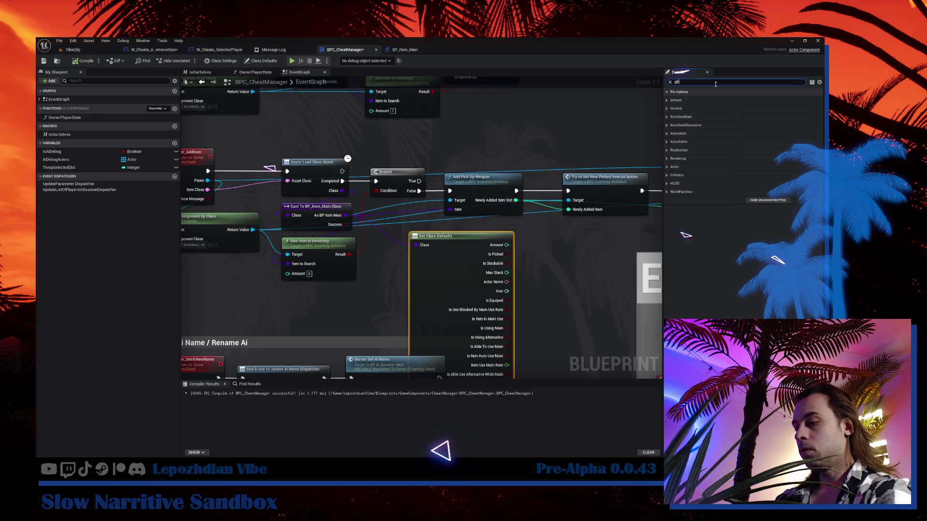
Step: Filter Get Class Defaults down to Is Ghost Only and drive a new Branch from it
{"action": "type", "text": "o"}
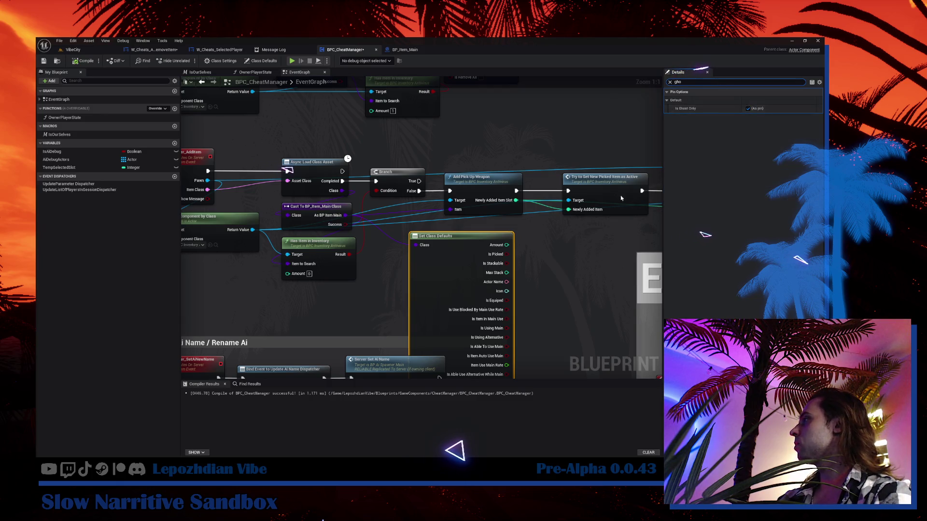
{"action": "left_click_drag", "start_coordinate": [621, 198], "coordinate": [528, 158]}
{"action": "mouse_move", "coordinate": [463, 367]}
{"action": "left_mouse_down"}
{"action": "mouse_move", "coordinate": [457, 244]}
{"action": "mouse_move", "coordinate": [427, 62]}
{"action": "left_mouse_up"}
{"action": "left_click", "coordinate": [460, 201]}
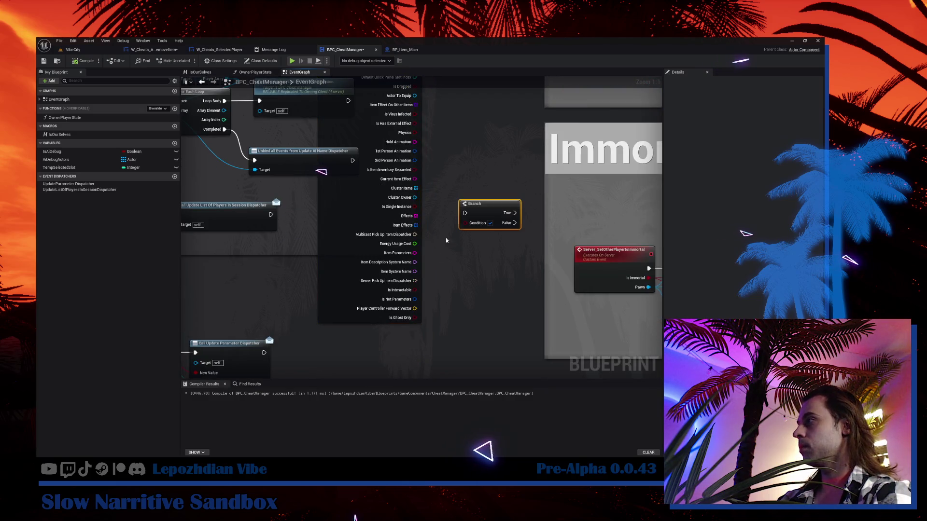
{"action": "left_click_drag", "start_coordinate": [465, 222], "coordinate": [415, 318]}
Step: Check the Get Class Defaults node's context actions, then select the new Branch node
{"action": "left_click", "coordinate": [349, 247]}
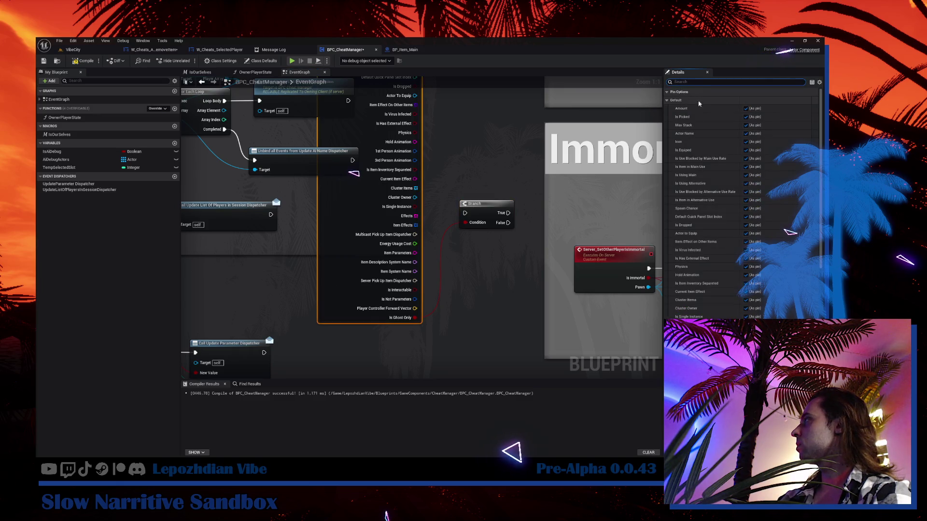
{"action": "scroll", "coordinate": [743, 203], "scroll_direction": "down", "scroll_amount": 5}
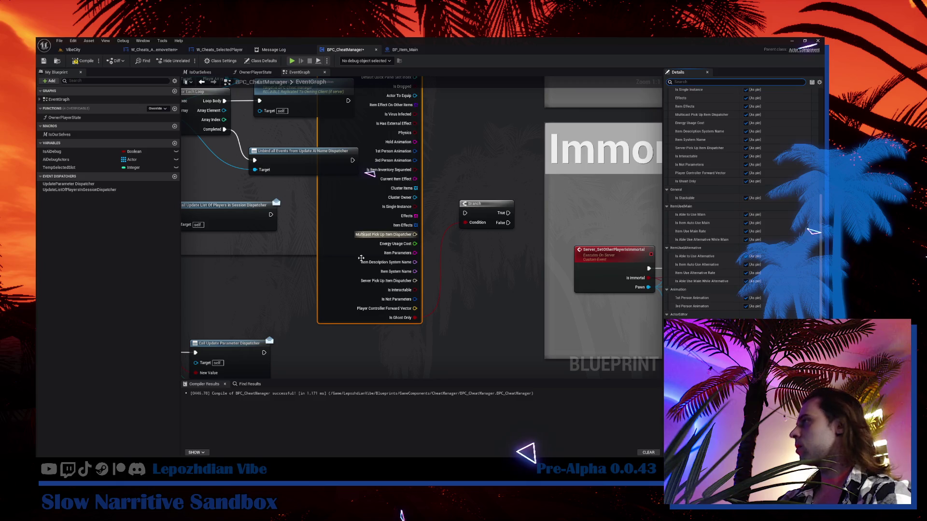
{"action": "right_click", "coordinate": [347, 268]}
{"action": "right_click", "coordinate": [336, 281]}
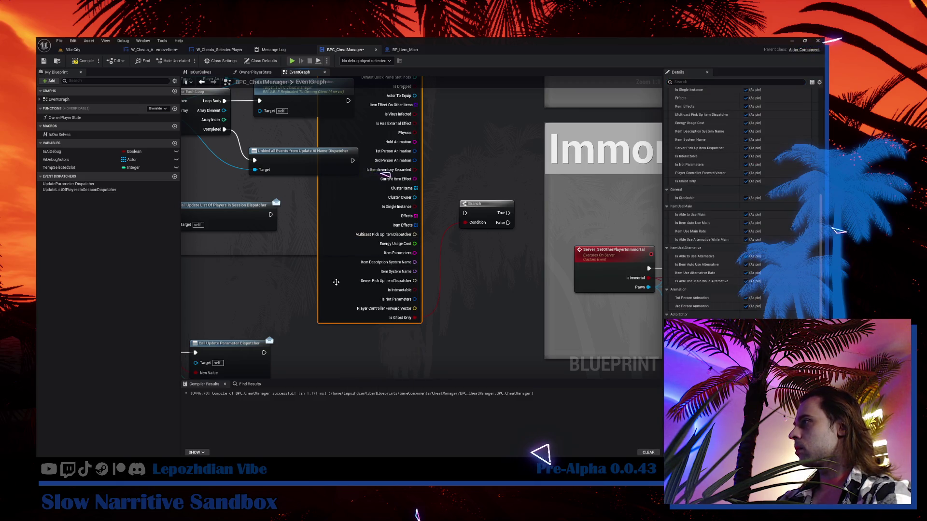
{"action": "right_click", "coordinate": [337, 285]}
{"action": "scroll", "coordinate": [744, 203], "scroll_direction": "down", "scroll_amount": 5}
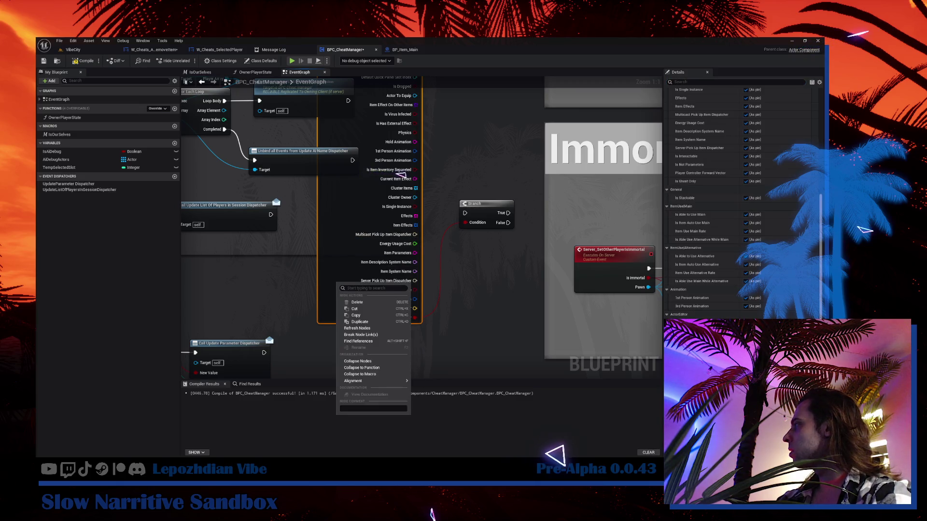
{"action": "key", "text": "Escape"}
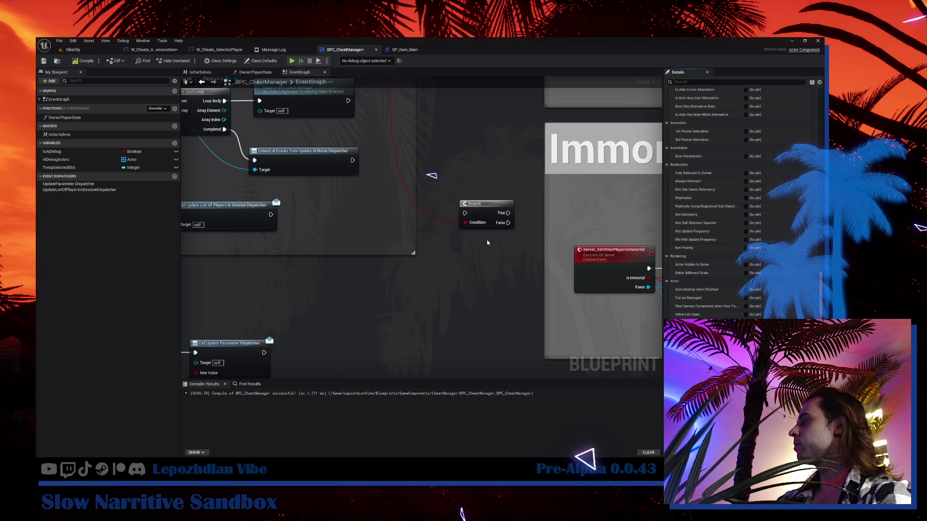
{"action": "scroll", "coordinate": [487, 243], "scroll_direction": "down", "scroll_amount": 4}
{"action": "left_click", "coordinate": [466, 363]}
{"action": "scroll", "coordinate": [433, 249], "scroll_direction": "up", "scroll_amount": 4}
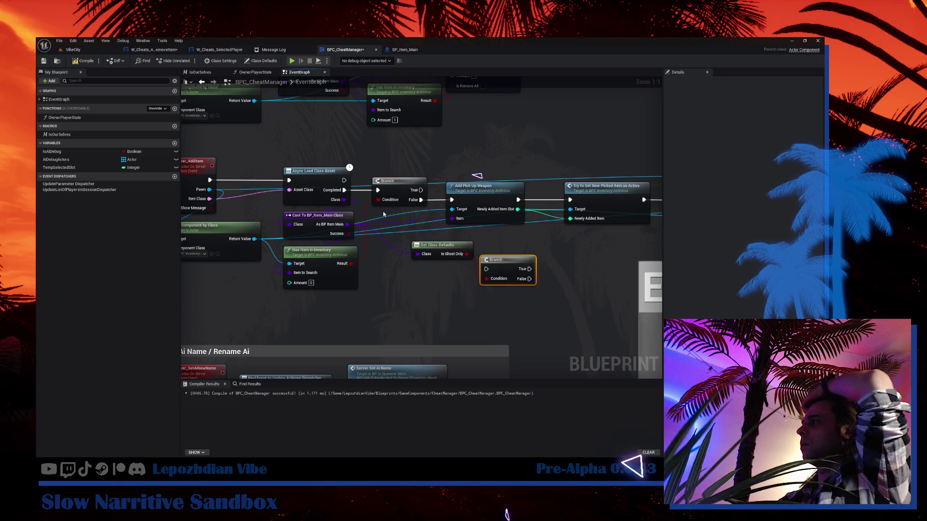
Step: Wire Async Load Class Asset's Completed pin into the Is Ghost Only Branch
{"action": "mouse_move", "coordinate": [344, 190]}
{"action": "left_mouse_down"}
{"action": "mouse_move", "coordinate": [486, 267]}
{"action": "mouse_move", "coordinate": [431, 273]}
{"action": "mouse_move", "coordinate": [396, 163]}
{"action": "left_mouse_up"}
{"action": "left_click_drag", "start_coordinate": [398, 239], "coordinate": [495, 193]}
{"action": "scroll", "coordinate": [495, 254], "scroll_direction": "down", "scroll_amount": 3}
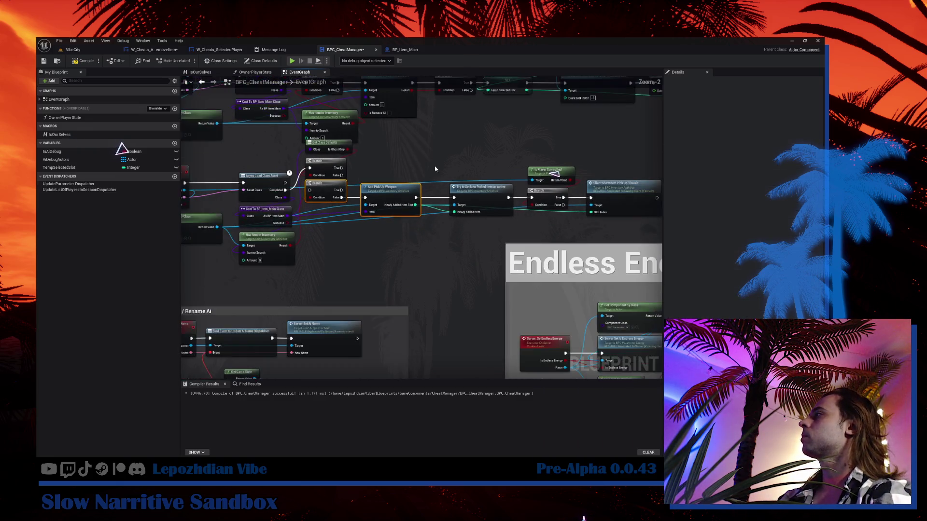
{"action": "scroll", "coordinate": [436, 171], "scroll_direction": "down", "scroll_amount": 1}
{"action": "scroll", "coordinate": [436, 172], "scroll_direction": "down", "scroll_amount": 2}
Step: Reposition the top row of Add Item nodes
{"action": "mouse_move", "coordinate": [295, 184]}
{"action": "left_mouse_down"}
{"action": "mouse_move", "coordinate": [333, 219]}
{"action": "mouse_move", "coordinate": [494, 241]}
{"action": "left_mouse_up"}
{"action": "scroll", "coordinate": [372, 223], "scroll_direction": "up", "scroll_amount": 2}
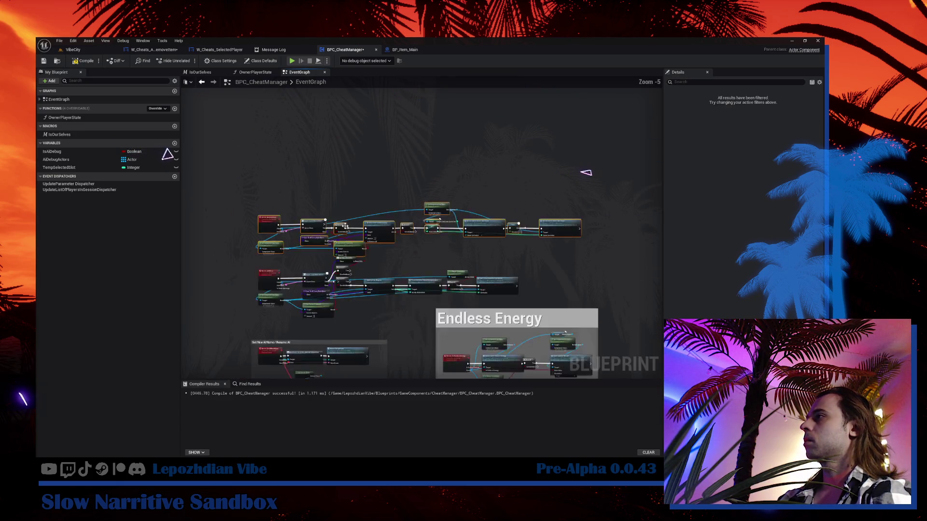
{"action": "left_click_drag", "start_coordinate": [343, 226], "coordinate": [343, 135]}
{"action": "left_click_drag", "start_coordinate": [343, 283], "coordinate": [338, 211]}
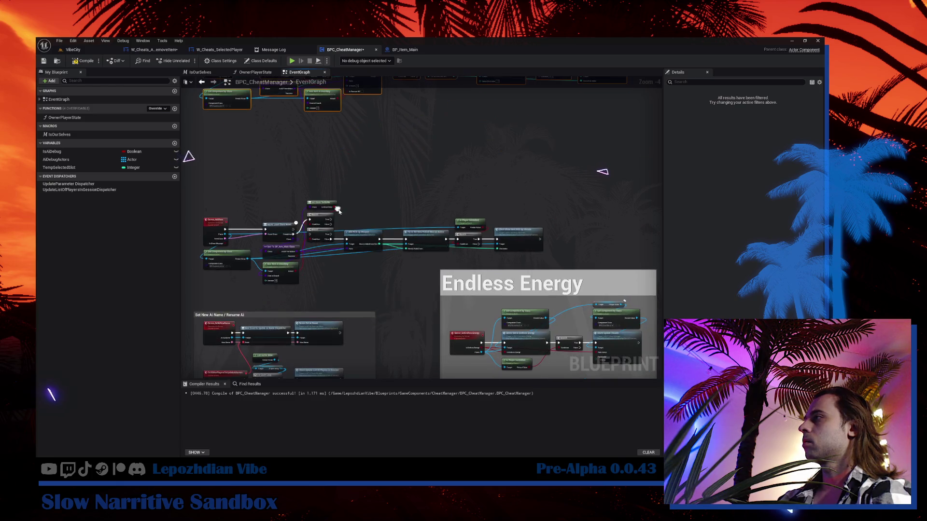
{"action": "mouse_move", "coordinate": [280, 94]}
{"action": "left_mouse_down"}
{"action": "mouse_move", "coordinate": [280, 203]}
{"action": "mouse_move", "coordinate": [296, 183]}
{"action": "mouse_move", "coordinate": [360, 234]}
{"action": "left_mouse_up"}
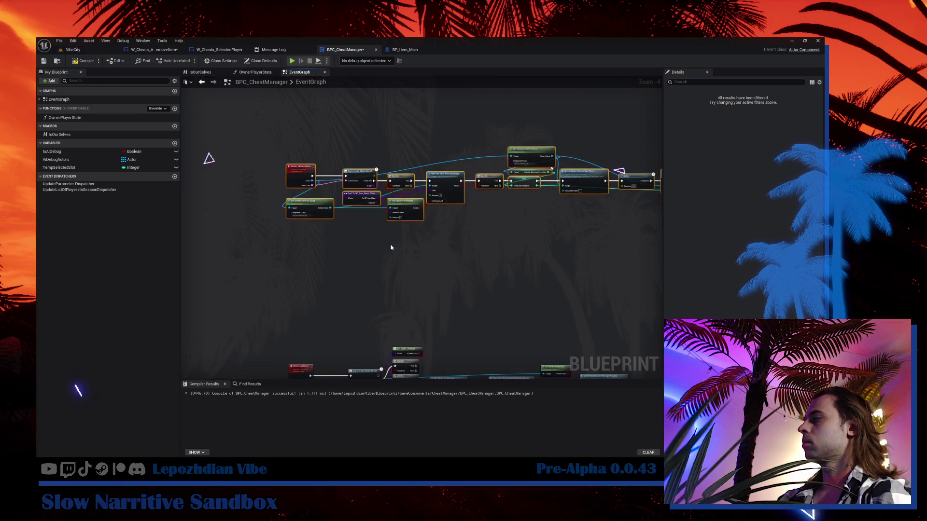
{"action": "scroll", "coordinate": [359, 233], "scroll_direction": "up", "scroll_amount": 3}
Step: Shift the Branch and pickup nodes right and move Get Class Defaults down-left
{"action": "left_click_drag", "start_coordinate": [309, 256], "coordinate": [398, 317]}
{"action": "left_click_drag", "start_coordinate": [468, 198], "coordinate": [637, 283]}
{"action": "left_click_drag", "start_coordinate": [367, 257], "coordinate": [437, 257]}
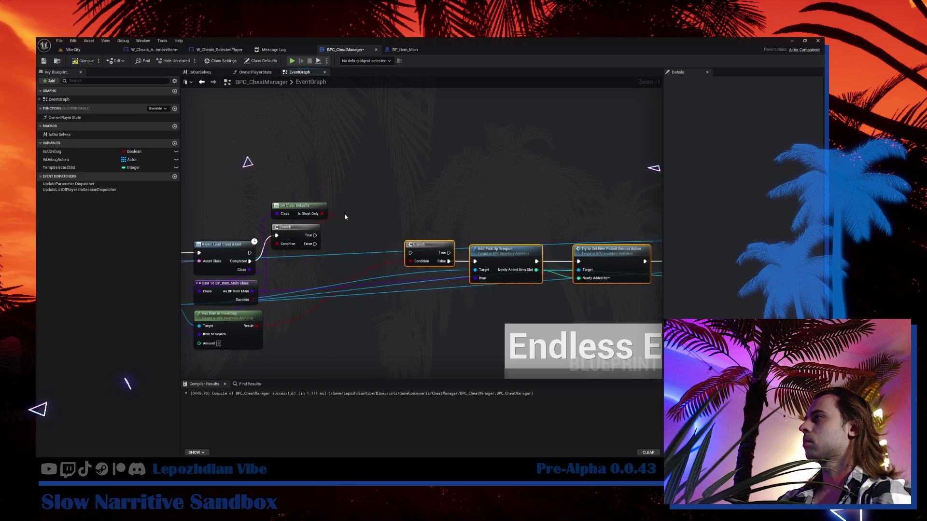
{"action": "scroll", "coordinate": [408, 166], "scroll_direction": "up", "scroll_amount": 1}
{"action": "left_click_drag", "start_coordinate": [409, 166], "coordinate": [401, 255]}
{"action": "left_click", "coordinate": [433, 261]}
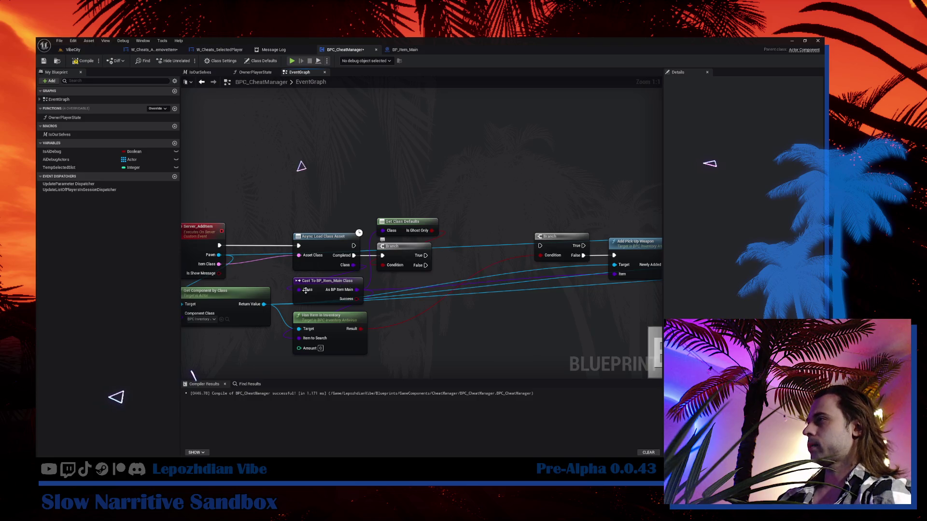
{"action": "left_click_drag", "start_coordinate": [219, 254], "coordinate": [471, 312]}
Step: Add a Cast To BP_Character_Human_Main node from the Pawn, keeping it an executing cast
{"action": "type", "text": "human"}
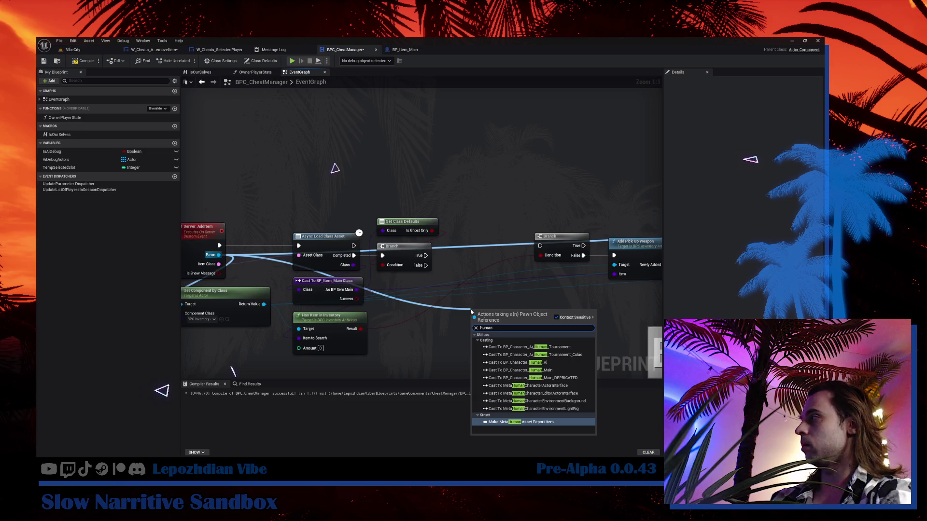
{"action": "left_click", "coordinate": [531, 370]}
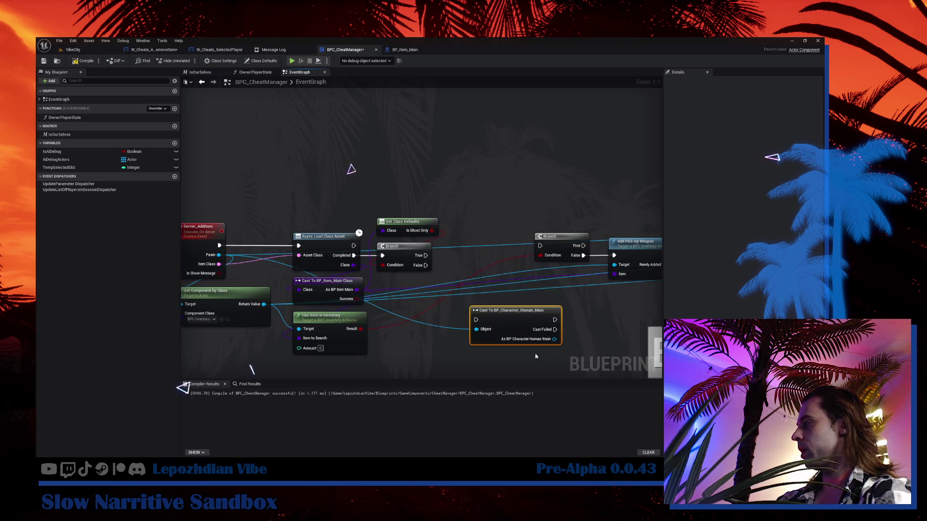
{"action": "right_click", "coordinate": [513, 318]}
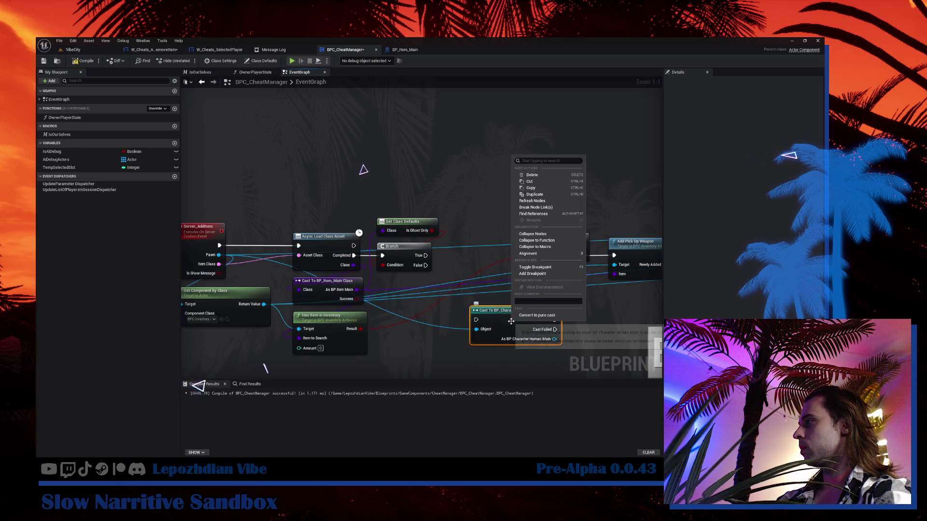
{"action": "left_click", "coordinate": [548, 317]}
{"action": "left_click_drag", "start_coordinate": [513, 313], "coordinate": [428, 293]}
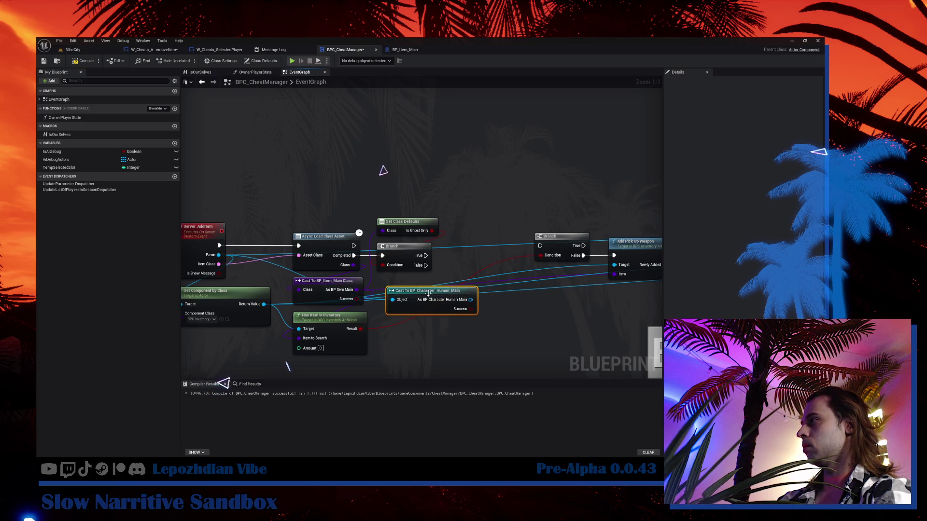
{"action": "right_click", "coordinate": [428, 293]}
{"action": "left_click", "coordinate": [481, 387]}
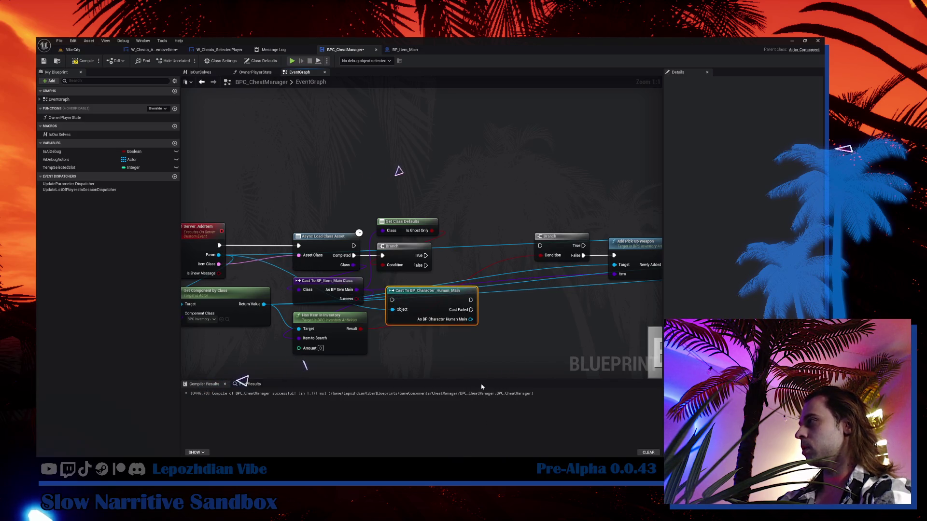
Step: Wire Completed into the cast and the successful cast output into the ghost-only Branch
{"action": "mouse_move", "coordinate": [425, 255]}
{"action": "left_mouse_down"}
{"action": "mouse_move", "coordinate": [434, 261]}
{"action": "mouse_move", "coordinate": [434, 295]}
{"action": "mouse_move", "coordinate": [386, 255]}
{"action": "mouse_move", "coordinate": [392, 300]}
{"action": "left_mouse_up"}
{"action": "mouse_move", "coordinate": [442, 212]}
{"action": "left_mouse_down"}
{"action": "mouse_move", "coordinate": [373, 275]}
{"action": "mouse_move", "coordinate": [477, 199]}
{"action": "left_mouse_up"}
{"action": "mouse_move", "coordinate": [416, 295]}
{"action": "left_mouse_down"}
{"action": "mouse_move", "coordinate": [405, 247]}
{"action": "mouse_move", "coordinate": [401, 254]}
{"action": "left_mouse_up"}
{"action": "left_click_drag", "start_coordinate": [473, 275], "coordinate": [379, 271]}
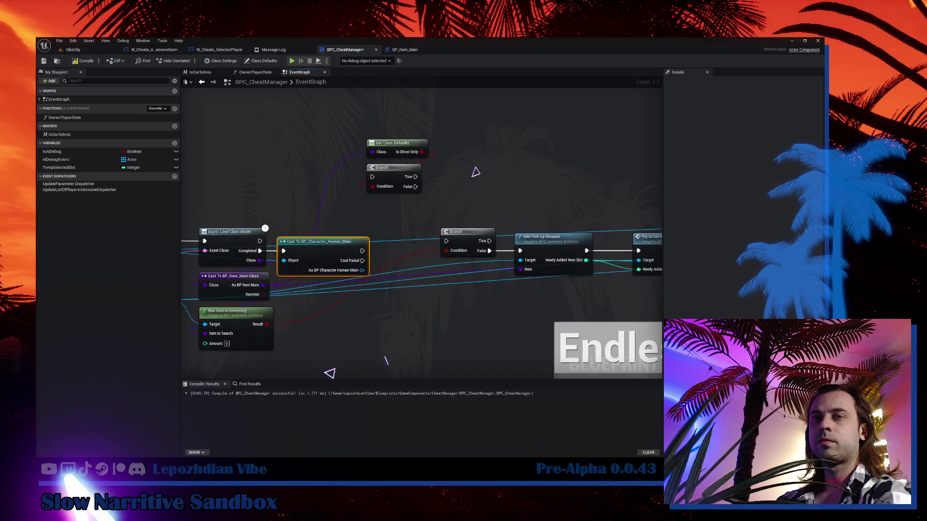
{"action": "left_click", "coordinate": [412, 288]}
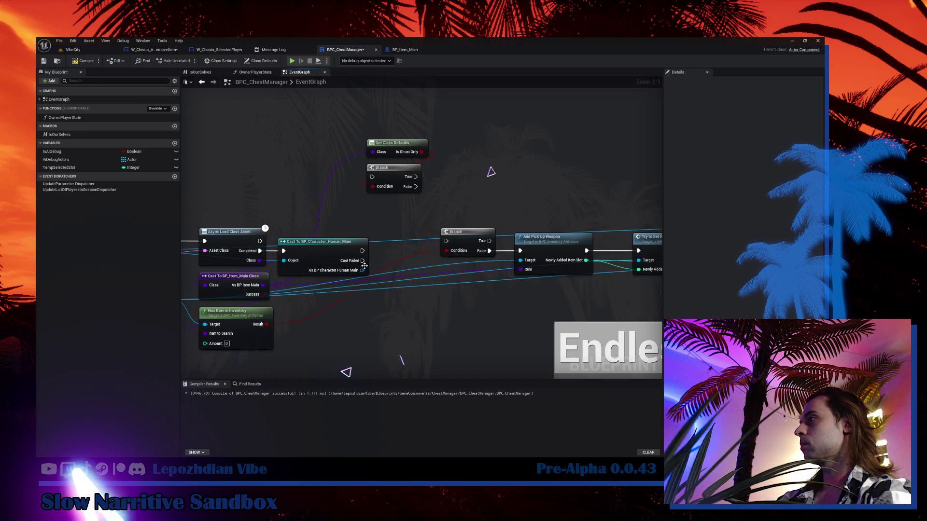
{"action": "left_click_drag", "start_coordinate": [362, 251], "coordinate": [372, 177]}
Step: Cancel the node search off Cast Failed and frame the full cast chain
{"action": "left_click_drag", "start_coordinate": [362, 261], "coordinate": [441, 309]}
{"action": "key", "text": "Escape"}
{"action": "scroll", "coordinate": [351, 197], "scroll_direction": "down", "scroll_amount": 5}
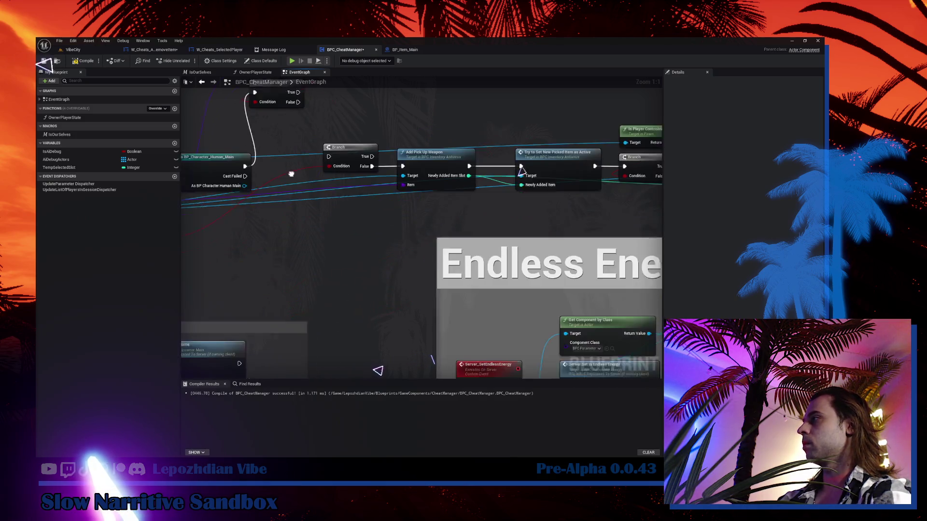
{"action": "left_click_drag", "start_coordinate": [352, 197], "coordinate": [403, 263]}
{"action": "left_click_drag", "start_coordinate": [232, 146], "coordinate": [387, 292]}
{"action": "left_click_drag", "start_coordinate": [511, 242], "coordinate": [647, 184]}
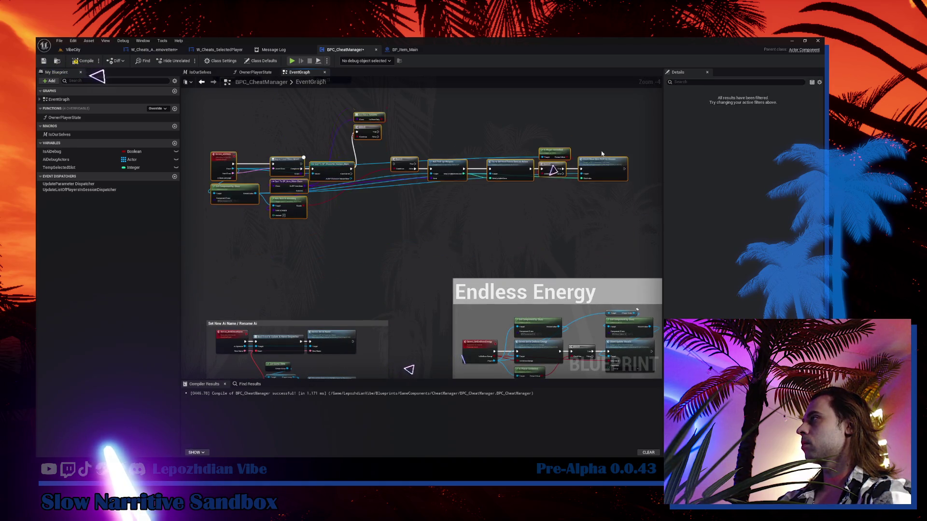
Step: Move the pickup nodes further right and Get Class Defaults and Branch down-right
{"action": "scroll", "coordinate": [439, 191], "scroll_direction": "up", "scroll_amount": 1}
{"action": "scroll", "coordinate": [439, 191], "scroll_direction": "down", "scroll_amount": 1}
{"action": "left_click_drag", "start_coordinate": [415, 166], "coordinate": [595, 239]}
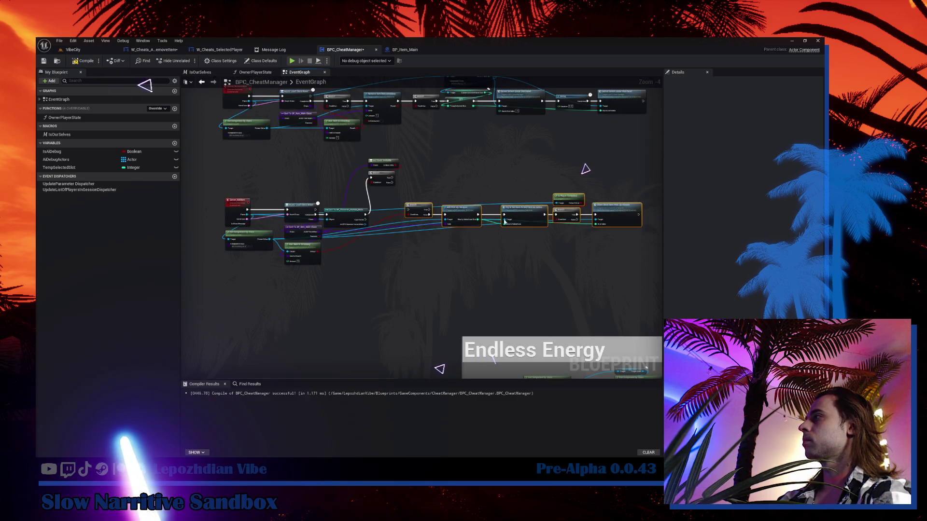
{"action": "scroll", "coordinate": [422, 187], "scroll_direction": "up", "scroll_amount": 3}
{"action": "left_click_drag", "start_coordinate": [389, 206], "coordinate": [500, 206]}
{"action": "left_click_drag", "start_coordinate": [360, 112], "coordinate": [285, 166]}
{"action": "left_click_drag", "start_coordinate": [309, 147], "coordinate": [326, 211]}
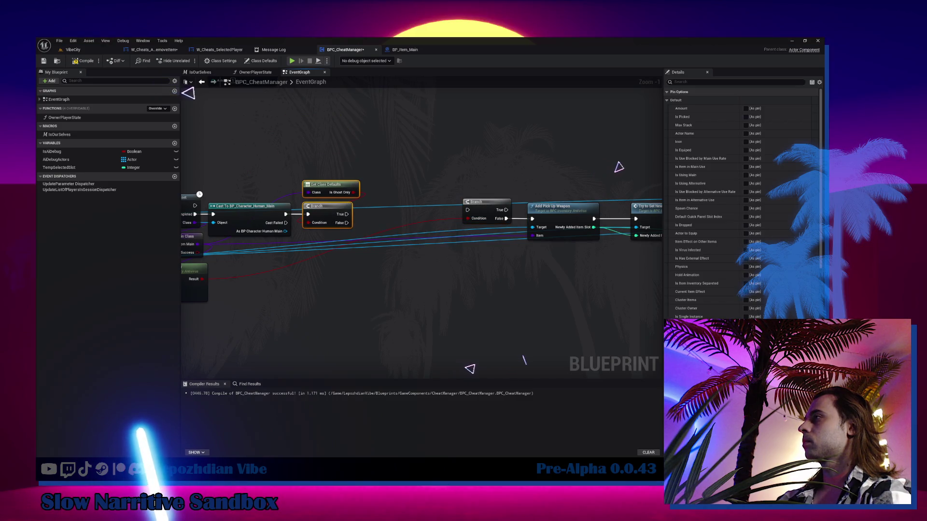
{"action": "scroll", "coordinate": [202, 226], "scroll_direction": "up", "scroll_amount": 1}
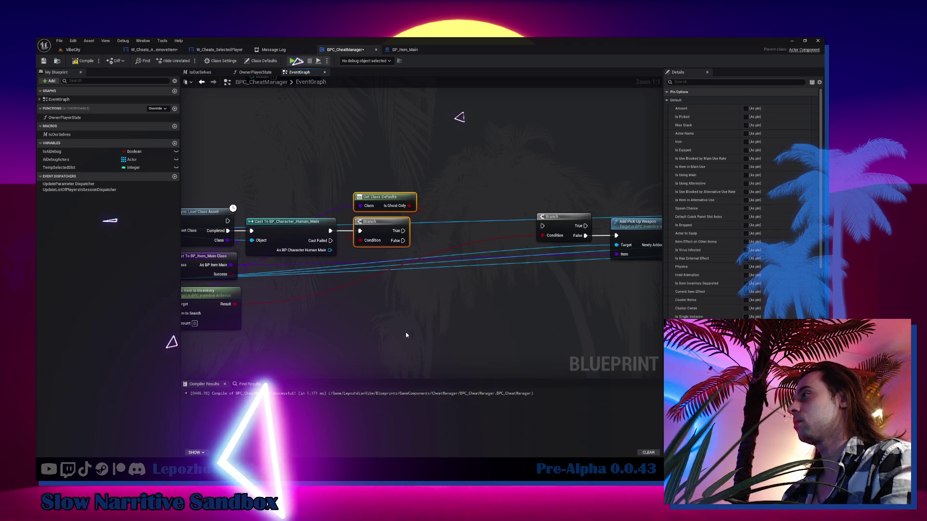
{"action": "left_click", "coordinate": [367, 302]}
{"action": "left_click_drag", "start_coordinate": [368, 300], "coordinate": [414, 278]}
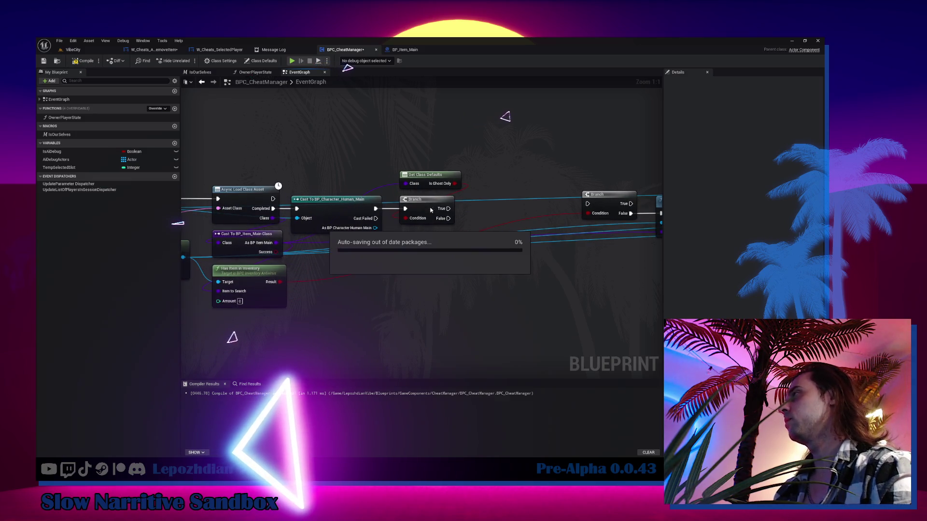
Step: Add a Get Character Type node from the cast character output
{"action": "left_click_drag", "start_coordinate": [375, 228], "coordinate": [400, 265]}
{"action": "type", "text": "get"}
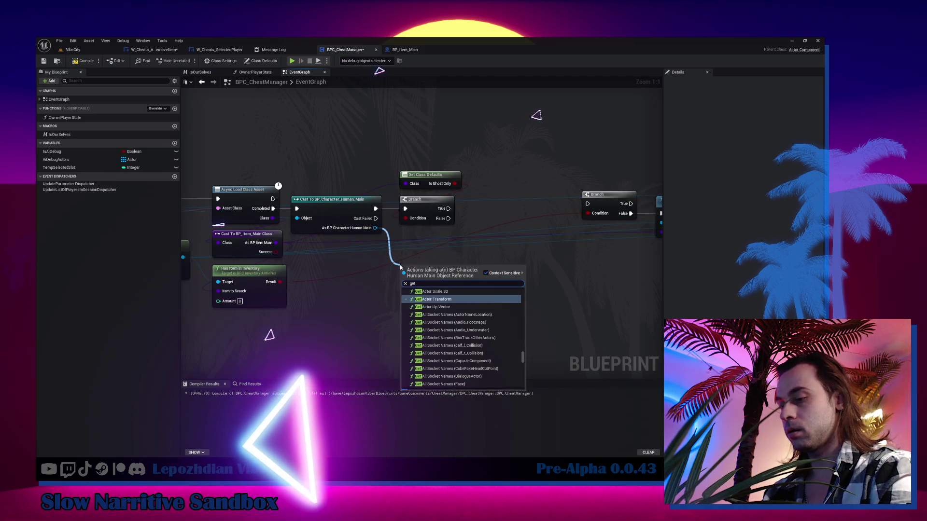
{"action": "type", "text": " type"}
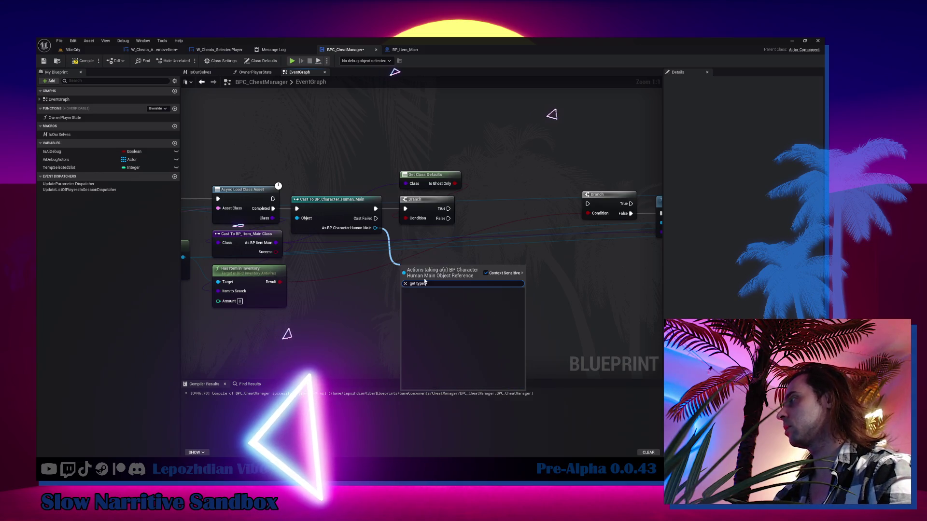
{"action": "key", "text": "BackSpace"}
{"action": "key", "text": "BackSpace"}
{"action": "key", "text": "BackSpace"}
{"action": "key", "text": "BackSpace"}
{"action": "type", "text": "chara"}
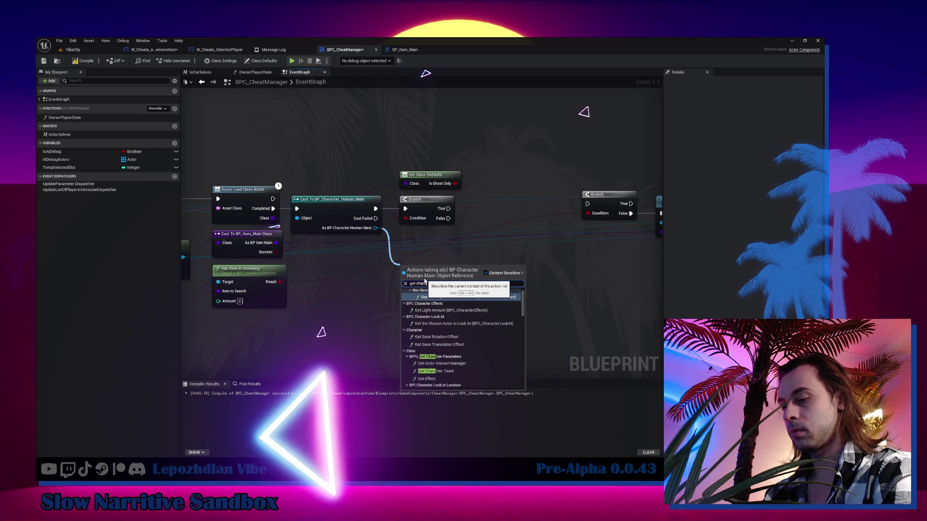
{"action": "type", "text": "cter ty"}
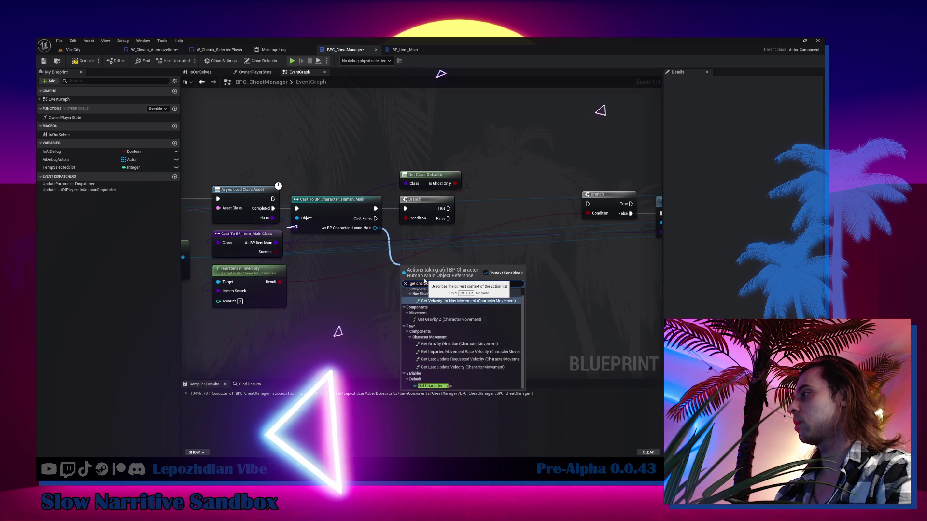
{"action": "left_click", "coordinate": [444, 386]}
Step: Compare Character Type with an Equal (Enum) node set to Ghost
{"action": "mouse_move", "coordinate": [491, 273]}
{"action": "left_mouse_down"}
{"action": "mouse_move", "coordinate": [462, 272]}
{"action": "mouse_move", "coordinate": [502, 282]}
{"action": "mouse_move", "coordinate": [487, 277]}
{"action": "left_mouse_up"}
{"action": "type", "text": "="}
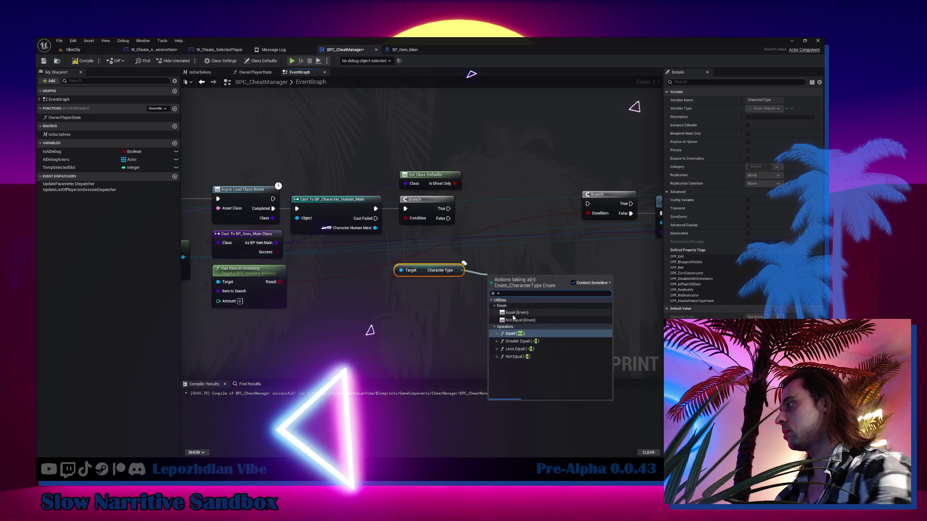
{"action": "left_click", "coordinate": [515, 312]}
{"action": "left_click", "coordinate": [517, 290]}
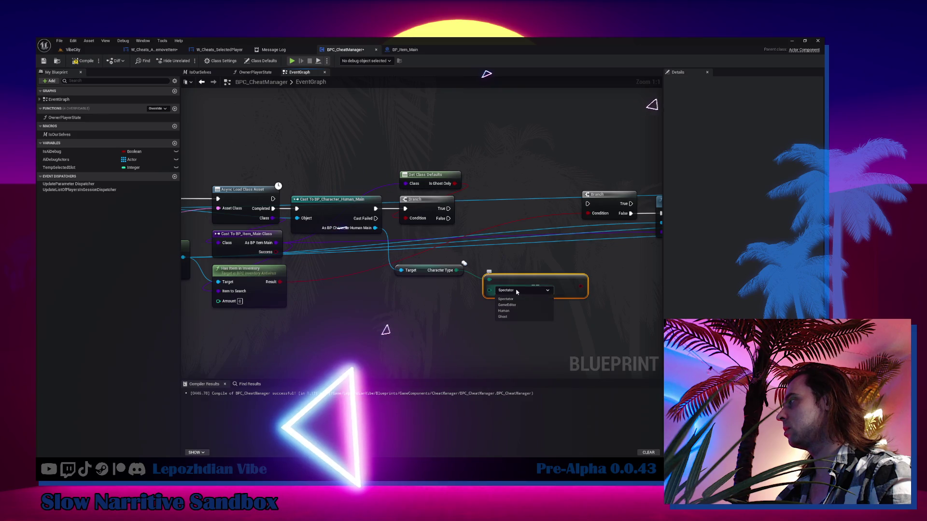
{"action": "left_click", "coordinate": [504, 317]}
{"action": "mouse_move", "coordinate": [507, 286]}
{"action": "left_mouse_down"}
{"action": "mouse_move", "coordinate": [418, 292]}
{"action": "mouse_move", "coordinate": [464, 284]}
{"action": "left_mouse_up"}
Step: Add a Branch driven by the Ghost check, run from the previous Branch's True output
{"action": "left_click", "coordinate": [461, 278]}
{"action": "mouse_move", "coordinate": [406, 217]}
{"action": "left_mouse_down"}
{"action": "mouse_move", "coordinate": [465, 266]}
{"action": "mouse_move", "coordinate": [473, 208]}
{"action": "mouse_move", "coordinate": [544, 213]}
{"action": "left_mouse_up"}
{"action": "left_click_drag", "start_coordinate": [478, 214], "coordinate": [476, 218]}
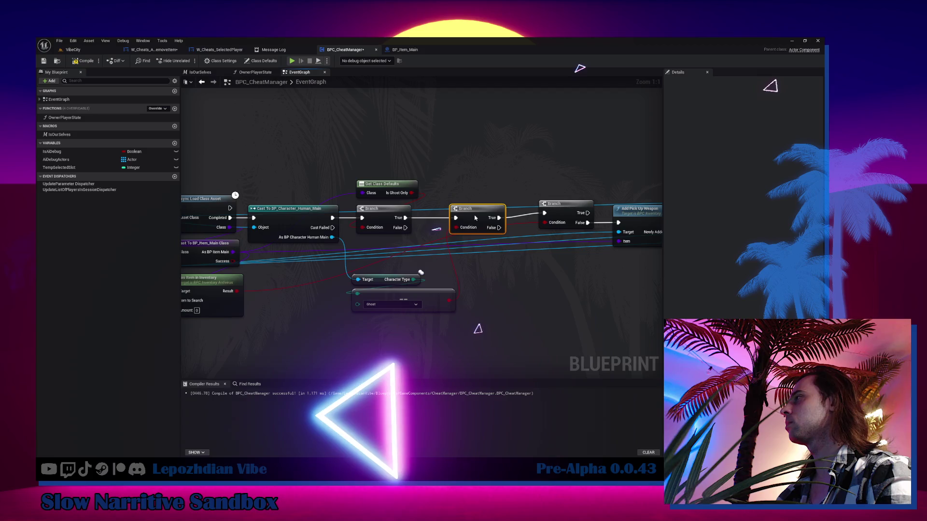
{"action": "mouse_move", "coordinate": [400, 267]}
{"action": "left_mouse_down"}
{"action": "mouse_move", "coordinate": [420, 297]}
{"action": "mouse_move", "coordinate": [525, 134]}
{"action": "mouse_move", "coordinate": [510, 180]}
{"action": "left_mouse_up"}
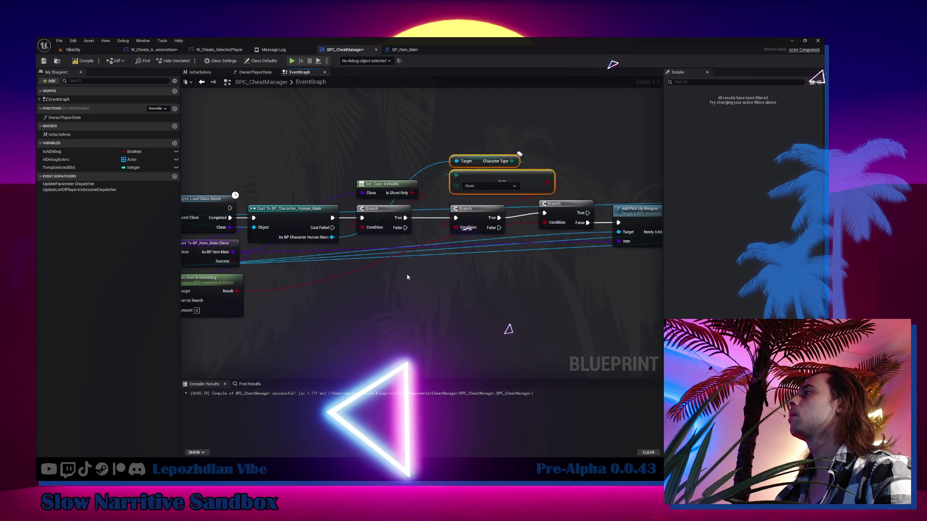
Step: Duplicate the Character Type, Ghost and Branch nodes and set the copy to Human
{"action": "left_click_drag", "start_coordinate": [407, 277], "coordinate": [443, 250]}
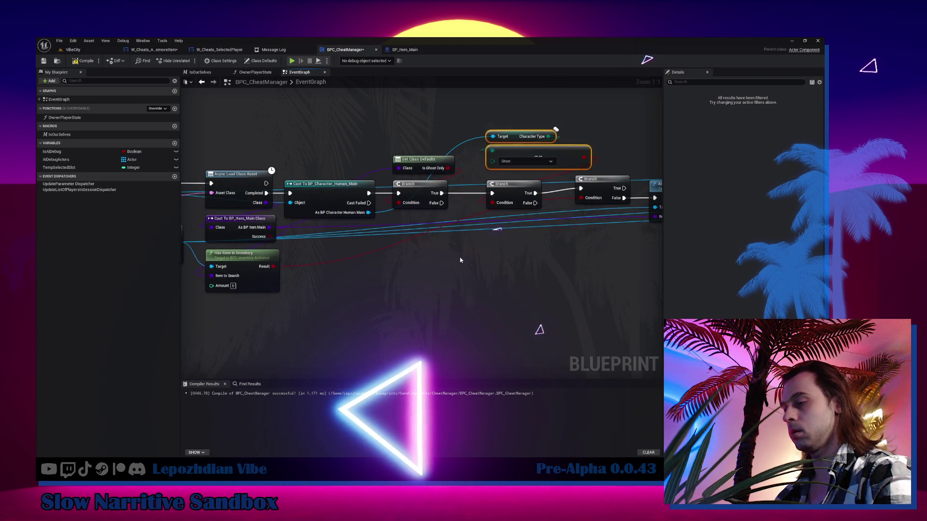
{"action": "left_click", "coordinate": [454, 223]}
{"action": "left_click_drag", "start_coordinate": [513, 143], "coordinate": [513, 251]}
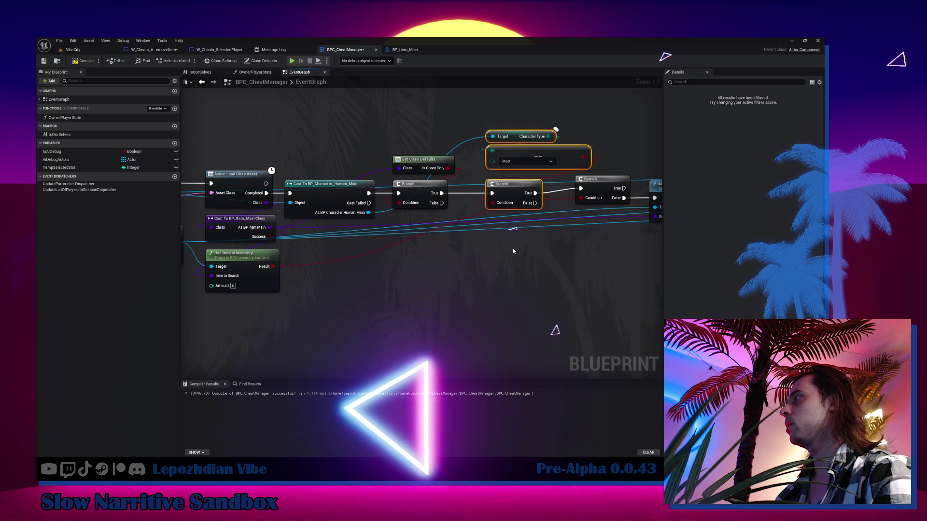
{"action": "key", "text": "ctrl+c"}
{"action": "key", "text": "ctrl+v"}
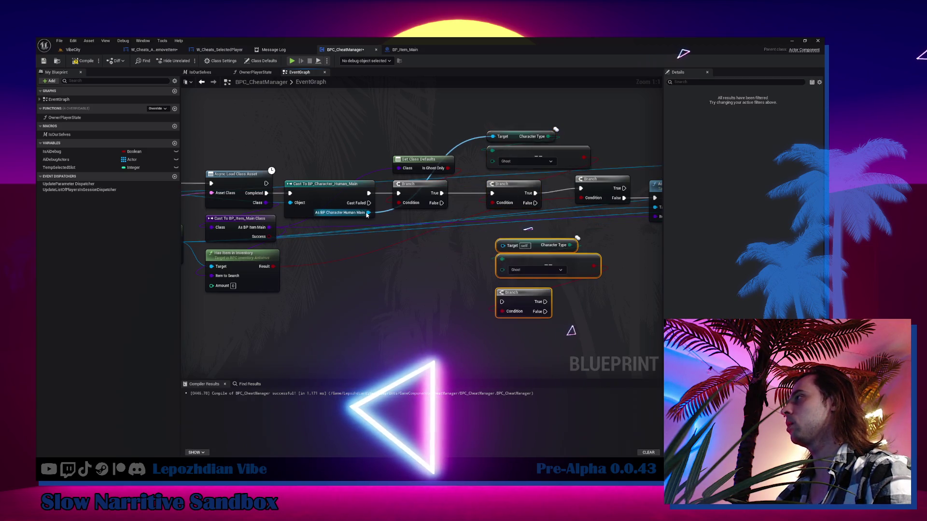
{"action": "left_click", "coordinate": [520, 271]}
{"action": "left_click", "coordinate": [517, 291]}
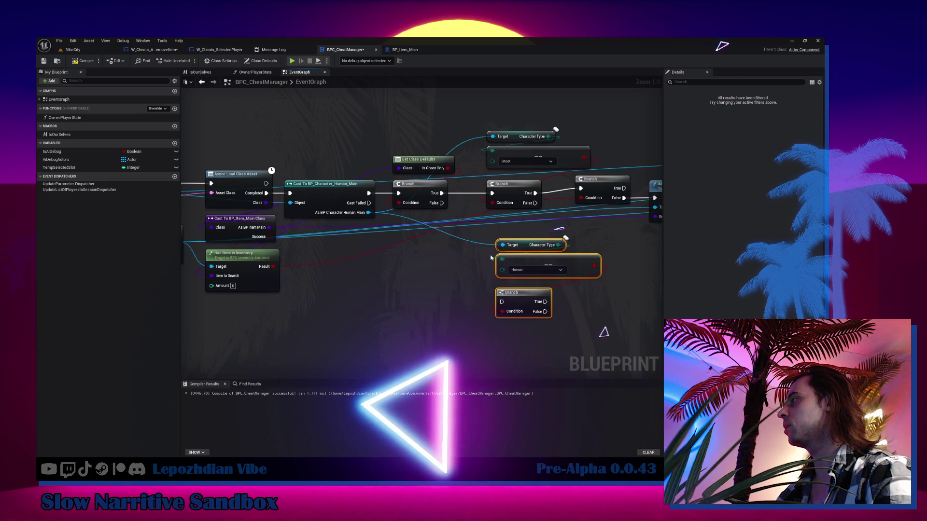
Step: Wire the first Branch's False into the Human check and its True into the following Branch
{"action": "mouse_move", "coordinate": [440, 202]}
{"action": "left_mouse_down"}
{"action": "mouse_move", "coordinate": [530, 308]}
{"action": "mouse_move", "coordinate": [513, 274]}
{"action": "left_mouse_up"}
{"action": "mouse_move", "coordinate": [438, 274]}
{"action": "left_mouse_down"}
{"action": "mouse_move", "coordinate": [482, 188]}
{"action": "mouse_move", "coordinate": [488, 193]}
{"action": "left_mouse_up"}
{"action": "mouse_move", "coordinate": [581, 205]}
{"action": "left_mouse_down"}
{"action": "mouse_move", "coordinate": [260, 214]}
{"action": "mouse_move", "coordinate": [323, 213]}
{"action": "left_mouse_up"}
Step: Search for an 'is player co' node near Server_AddItem, closing the list without adding one
{"action": "left_click_drag", "start_coordinate": [330, 274], "coordinate": [522, 276]}
{"action": "mouse_move", "coordinate": [168, 210]}
{"action": "left_mouse_down"}
{"action": "mouse_move", "coordinate": [231, 212]}
{"action": "mouse_move", "coordinate": [464, 285]}
{"action": "left_mouse_up"}
{"action": "type", "text": "is player contr"}
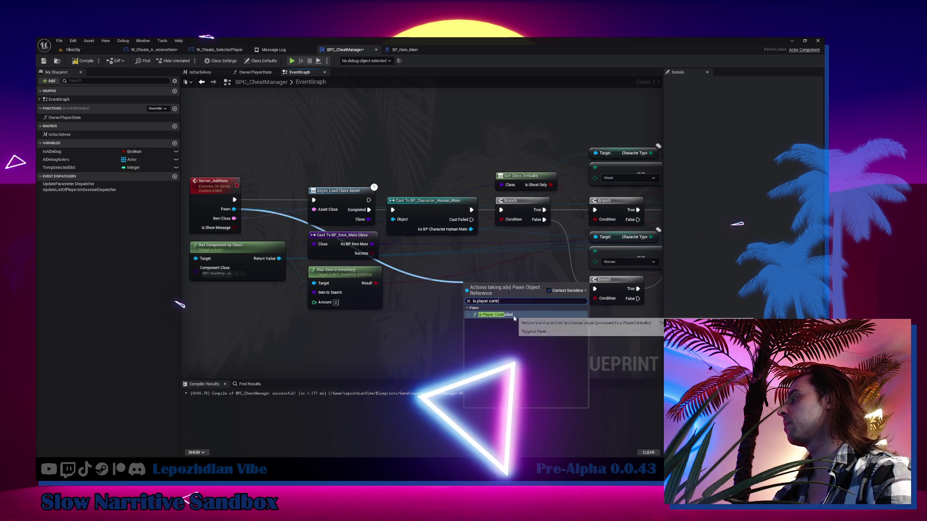
{"action": "left_click", "coordinate": [424, 316]}
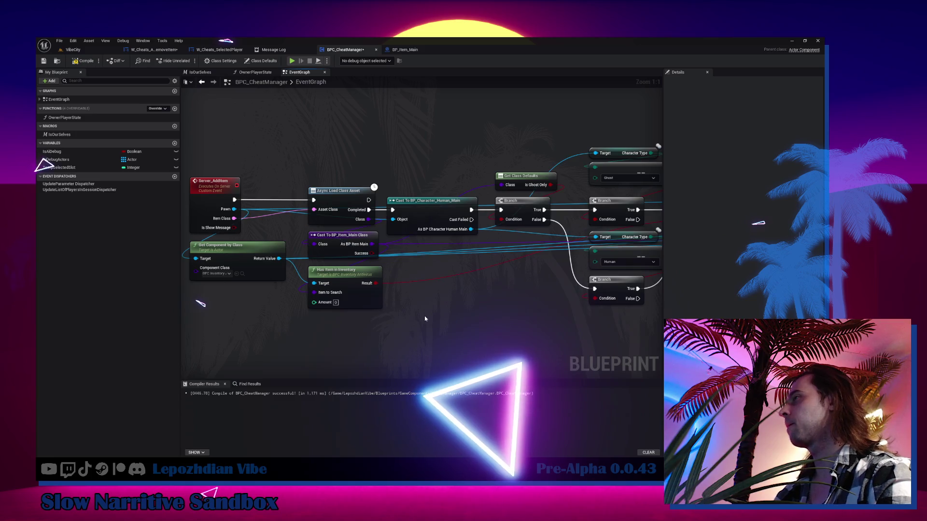
{"action": "mouse_move", "coordinate": [424, 316]}
{"action": "left_mouse_down"}
{"action": "mouse_move", "coordinate": [385, 324]}
{"action": "mouse_move", "coordinate": [181, 313]}
{"action": "left_mouse_up"}
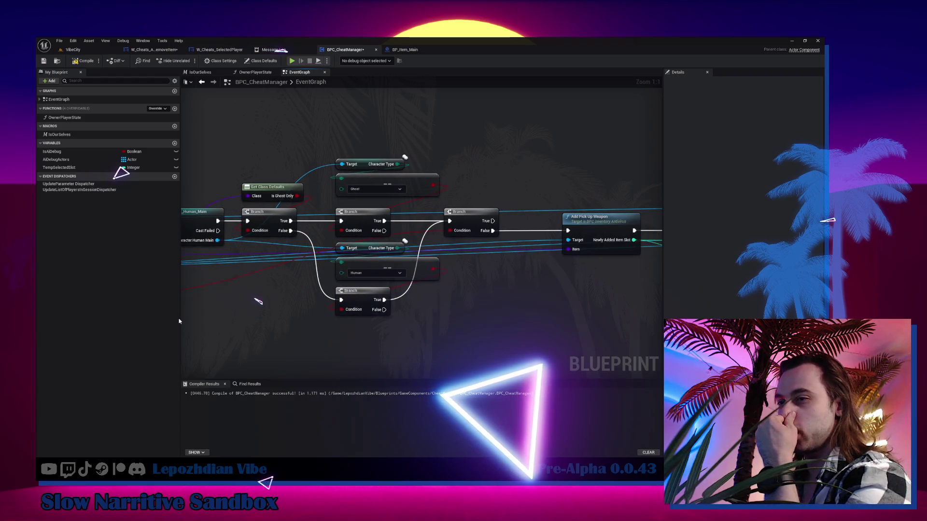
Step: Copy the Get Owning Player and Show Error Message with Comment nodes from W_Cheats_AddOrRemoveItem
{"action": "left_click", "coordinate": [155, 49]}
{"action": "scroll", "coordinate": [416, 186], "scroll_direction": "down", "scroll_amount": 4}
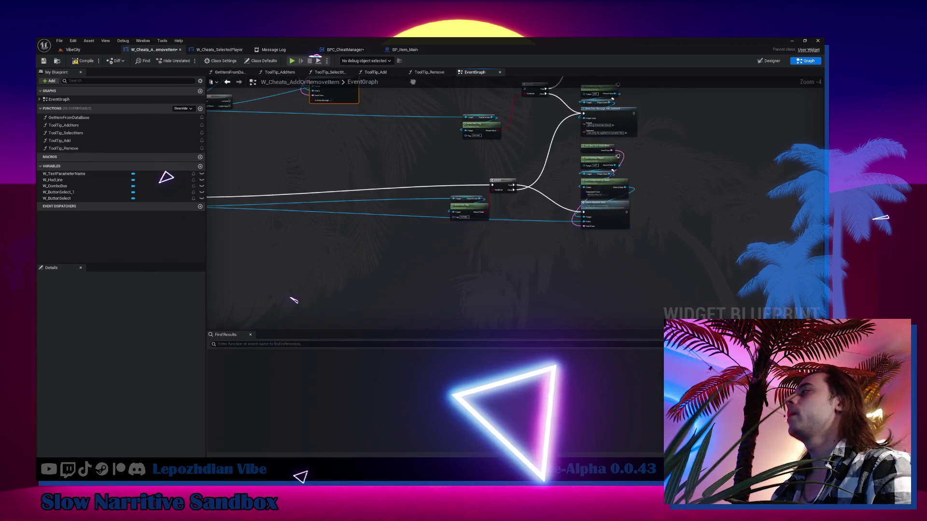
{"action": "scroll", "coordinate": [440, 138], "scroll_direction": "up", "scroll_amount": 1}
{"action": "scroll", "coordinate": [427, 290], "scroll_direction": "up", "scroll_amount": 1}
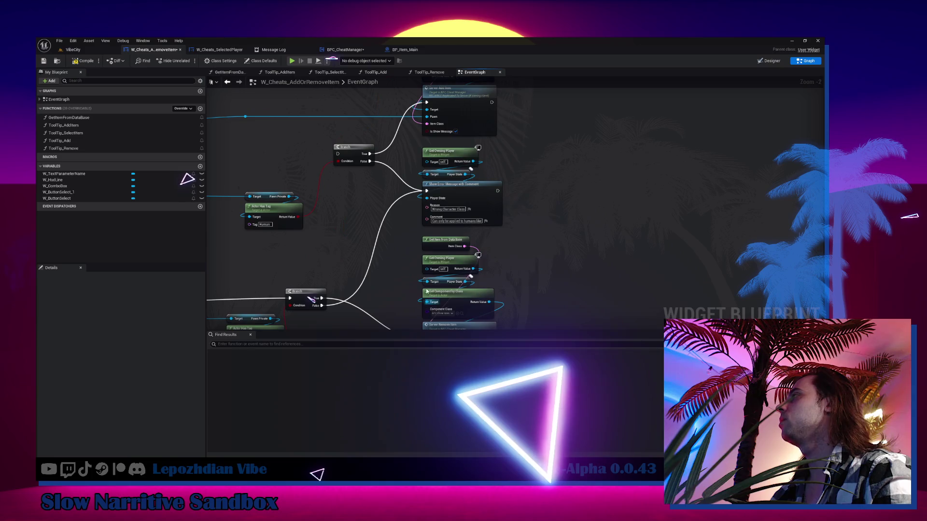
{"action": "left_click_drag", "start_coordinate": [414, 153], "coordinate": [505, 226]}
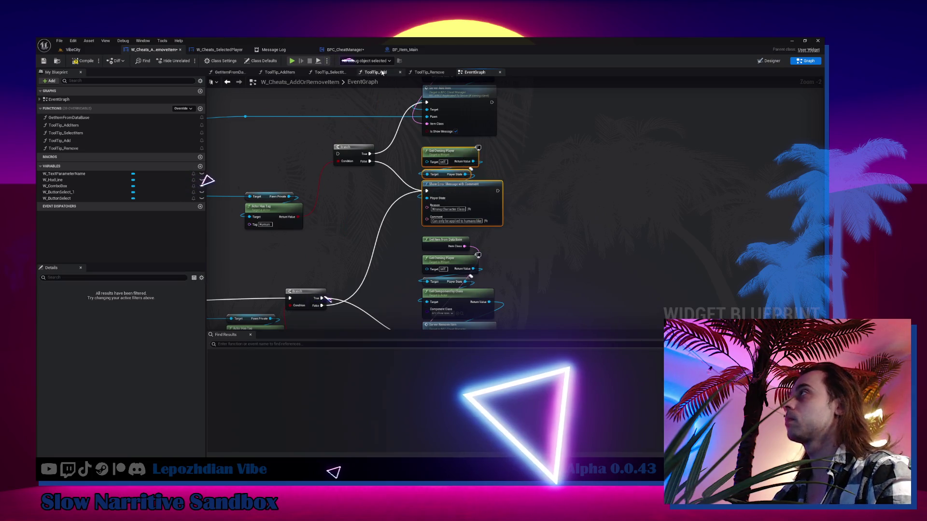
Step: Paste the error message nodes into the BPC_CheatManager graph
{"action": "left_click", "coordinate": [345, 50]}
{"action": "scroll", "coordinate": [490, 259], "scroll_direction": "up", "scroll_amount": 2}
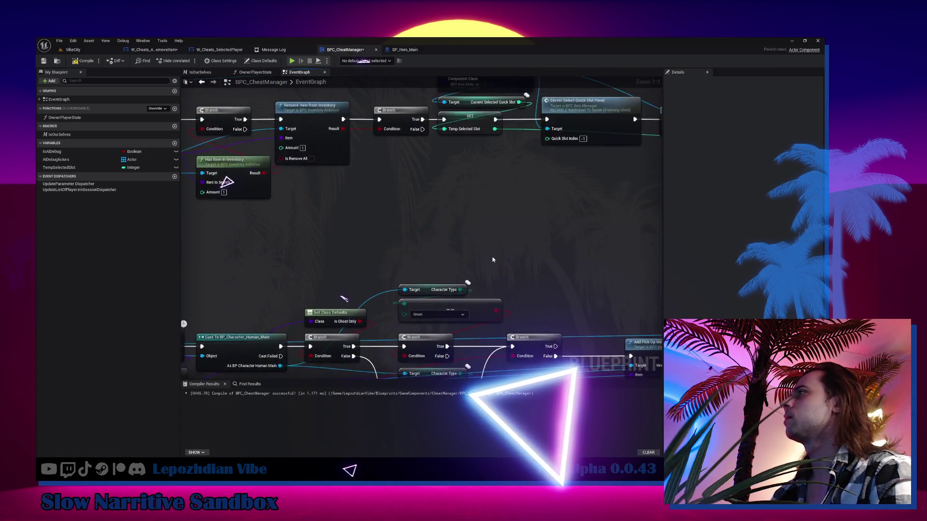
{"action": "left_click_drag", "start_coordinate": [526, 261], "coordinate": [429, 220]}
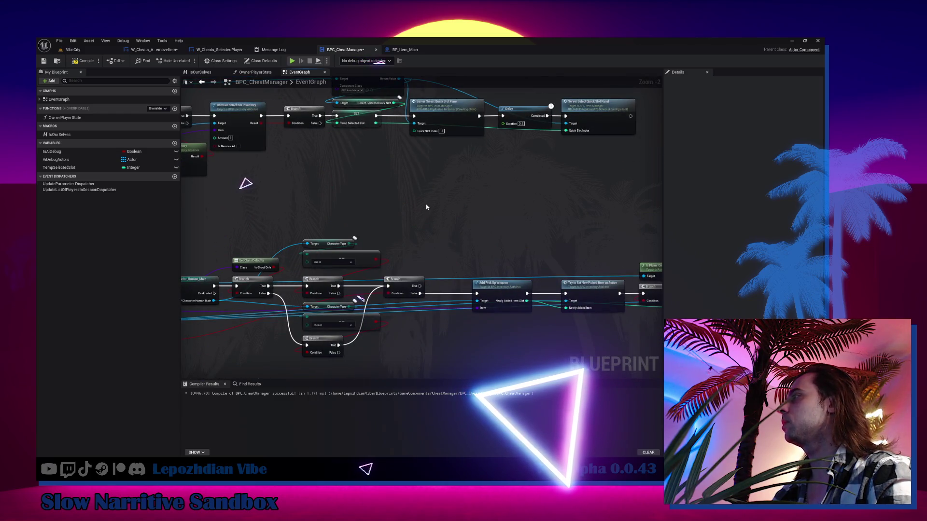
{"action": "key", "text": "ctrl+v"}
{"action": "scroll", "coordinate": [422, 251], "scroll_direction": "down", "scroll_amount": 3}
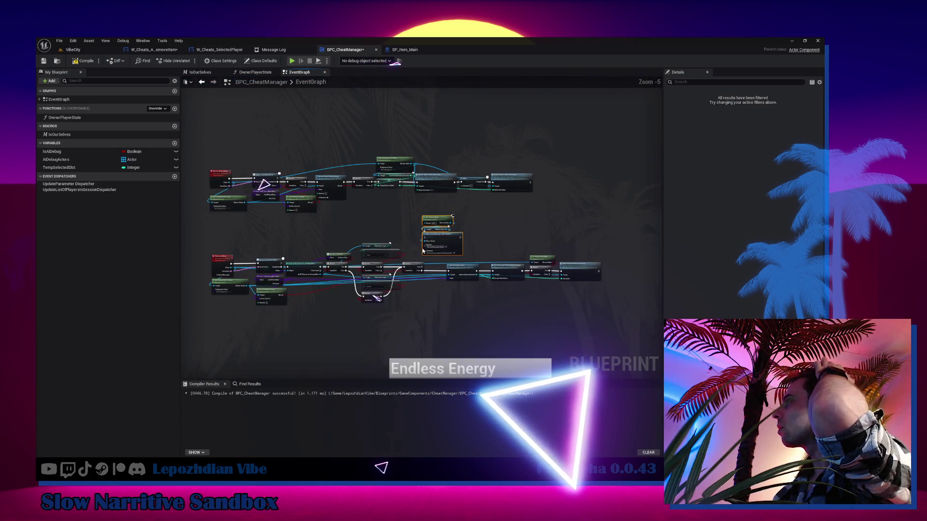
{"action": "left_click_drag", "start_coordinate": [423, 251], "coordinate": [430, 211]}
{"action": "mouse_move", "coordinate": [323, 296]}
{"action": "left_mouse_down"}
{"action": "mouse_move", "coordinate": [356, 103]}
{"action": "mouse_move", "coordinate": [356, 202]}
{"action": "mouse_move", "coordinate": [385, 325]}
{"action": "left_mouse_up"}
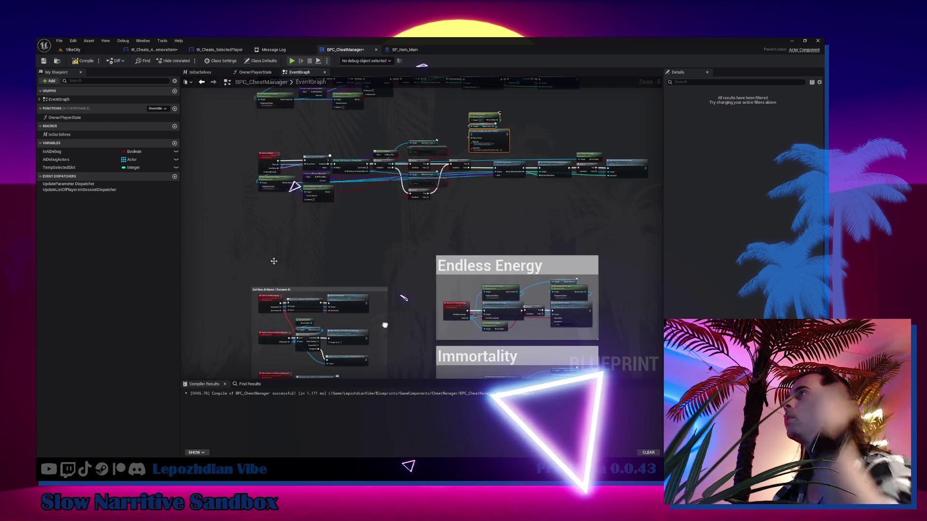
{"action": "left_click", "coordinate": [65, 117]}
{"action": "scroll", "coordinate": [495, 161], "scroll_direction": "up", "scroll_amount": 5}
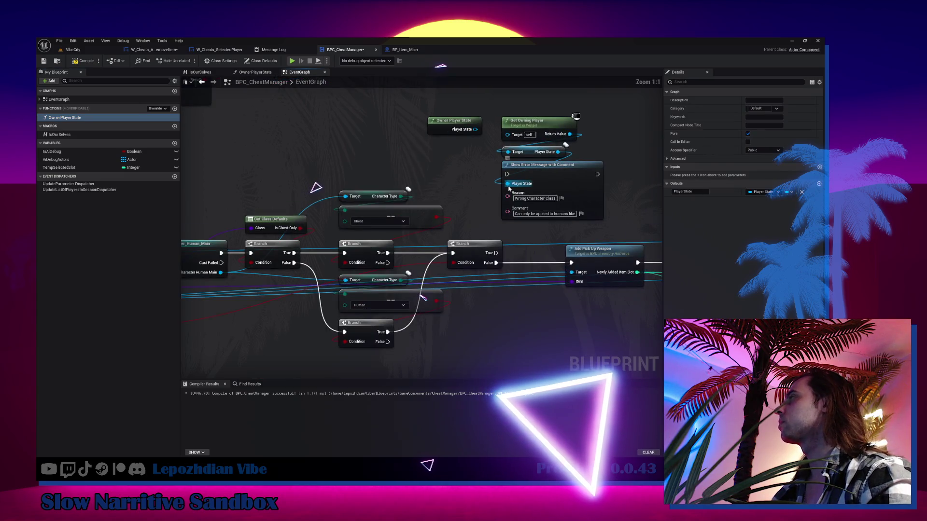
Step: Show a Wrong Character Class error on the failed Ghost check, commented 'Can only be applied to Ghosts'
{"action": "left_click_drag", "start_coordinate": [528, 103], "coordinate": [543, 153]}
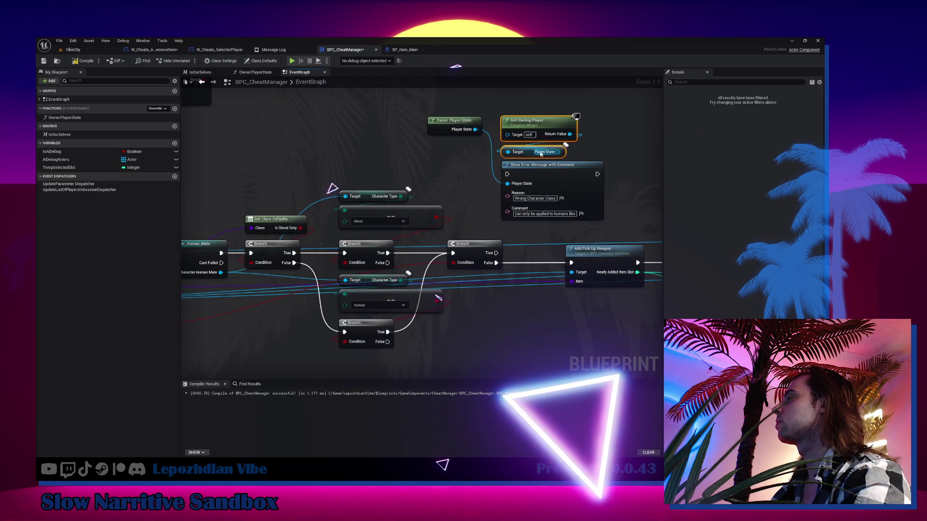
{"action": "key", "text": "Delete"}
{"action": "mouse_move", "coordinate": [388, 262]}
{"action": "left_mouse_down"}
{"action": "mouse_move", "coordinate": [501, 201]}
{"action": "mouse_move", "coordinate": [511, 179]}
{"action": "left_mouse_up"}
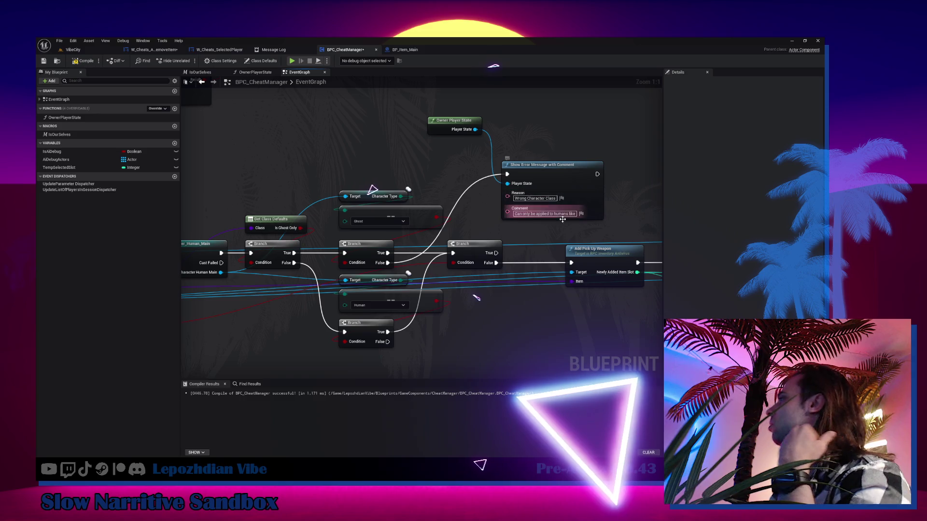
{"action": "left_click", "coordinate": [561, 178]}
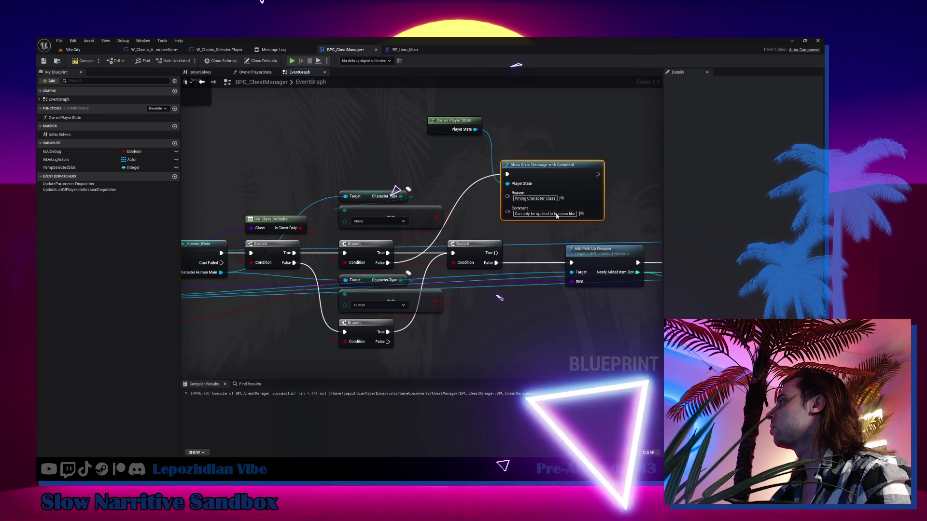
{"action": "key", "text": "ctrl+w"}
{"action": "left_click_drag", "start_coordinate": [555, 213], "coordinate": [636, 217]}
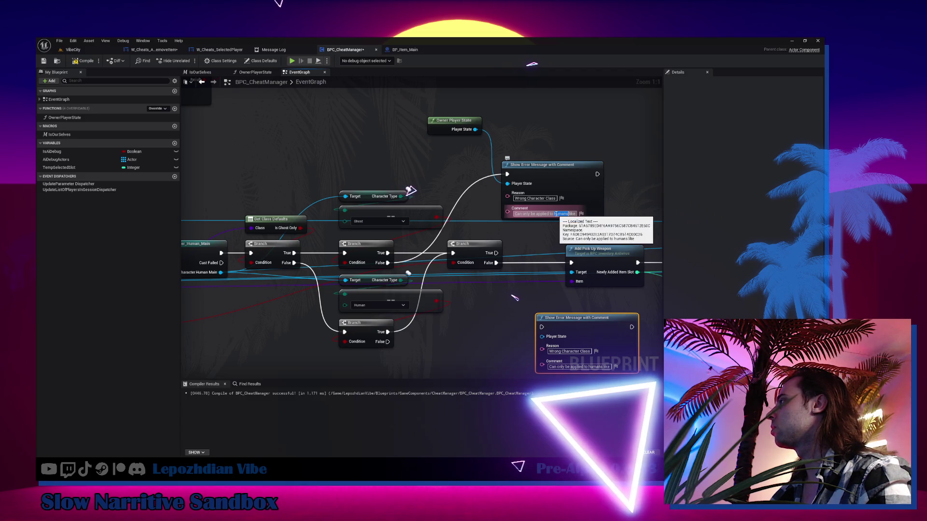
{"action": "type", "text": "Ghost"}
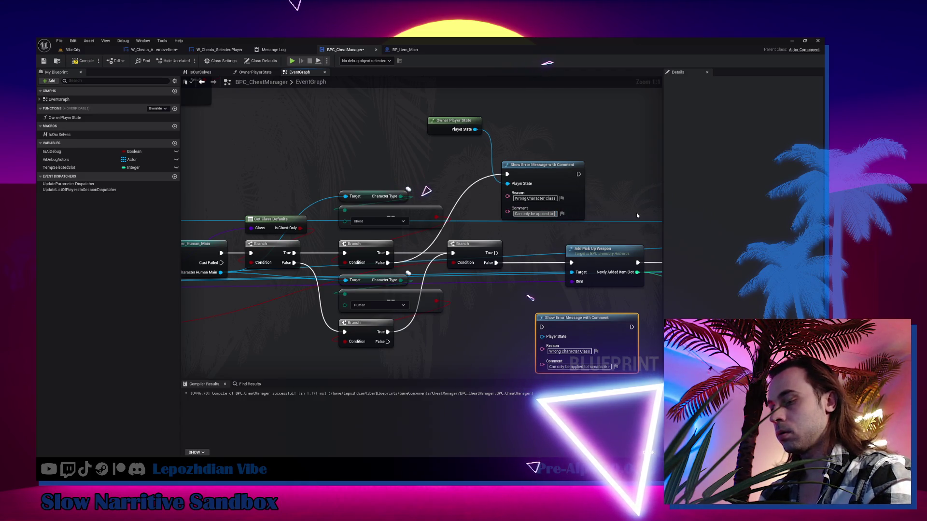
{"action": "type", "text": "s"}
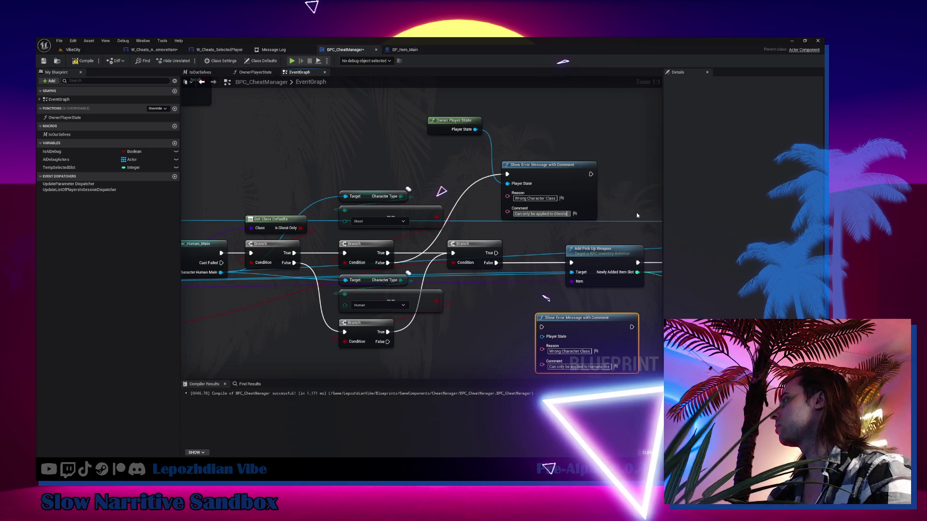
Step: Reword the second error comment to 'Alive' and wire Owner Player State into it
{"action": "mouse_move", "coordinate": [555, 173]}
{"action": "left_mouse_down"}
{"action": "mouse_move", "coordinate": [481, 153]}
{"action": "mouse_move", "coordinate": [529, 144]}
{"action": "mouse_move", "coordinate": [474, 144]}
{"action": "mouse_move", "coordinate": [492, 119]}
{"action": "mouse_move", "coordinate": [499, 223]}
{"action": "mouse_move", "coordinate": [471, 153]}
{"action": "left_mouse_up"}
{"action": "left_click", "coordinate": [476, 121], "text": "ctrl"}
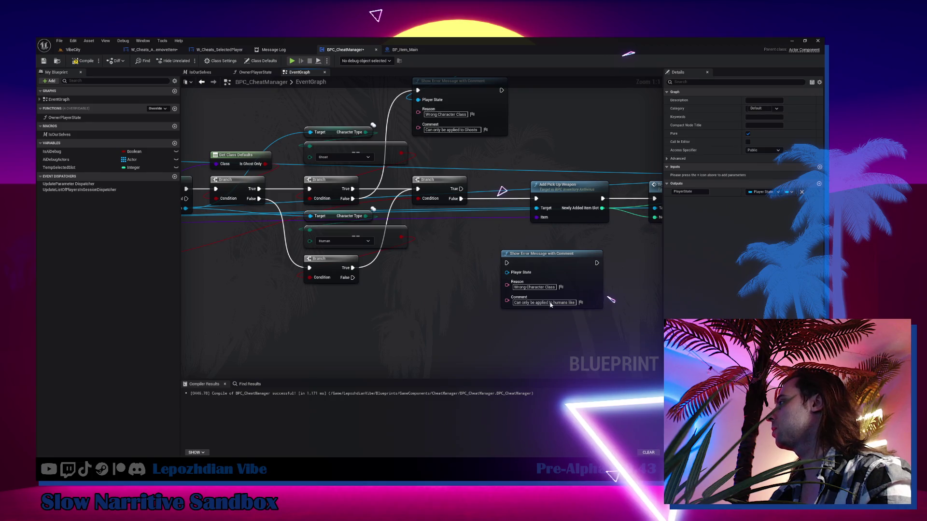
{"action": "key", "text": "ctrl+v"}
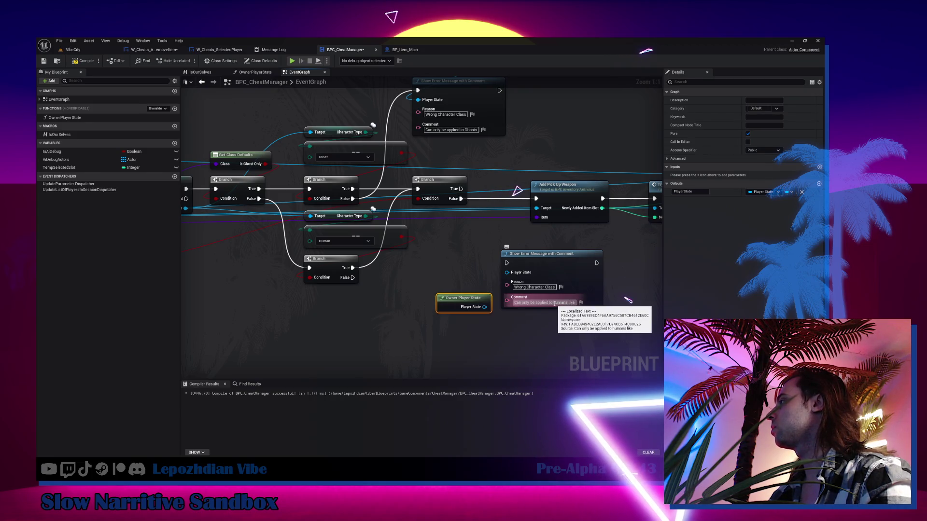
{"action": "left_click", "coordinate": [554, 303]}
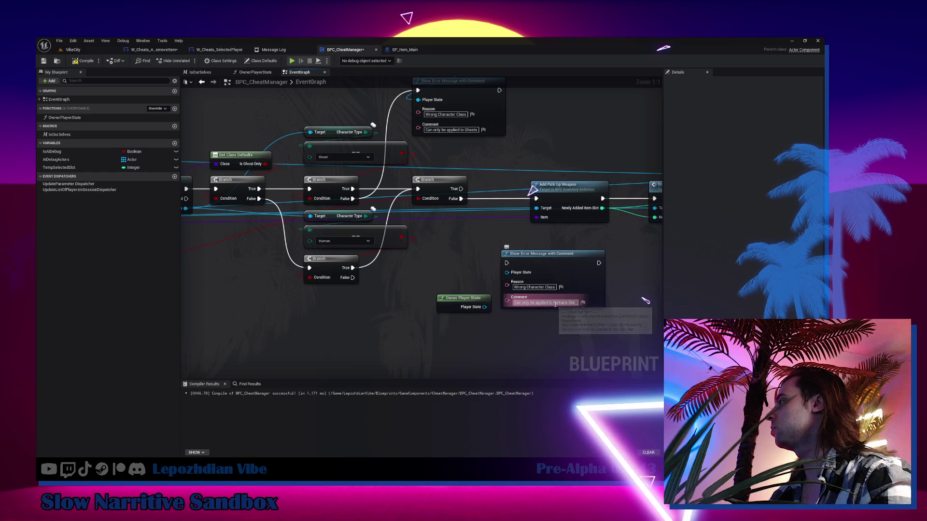
{"action": "left_click_drag", "start_coordinate": [553, 303], "coordinate": [635, 307]}
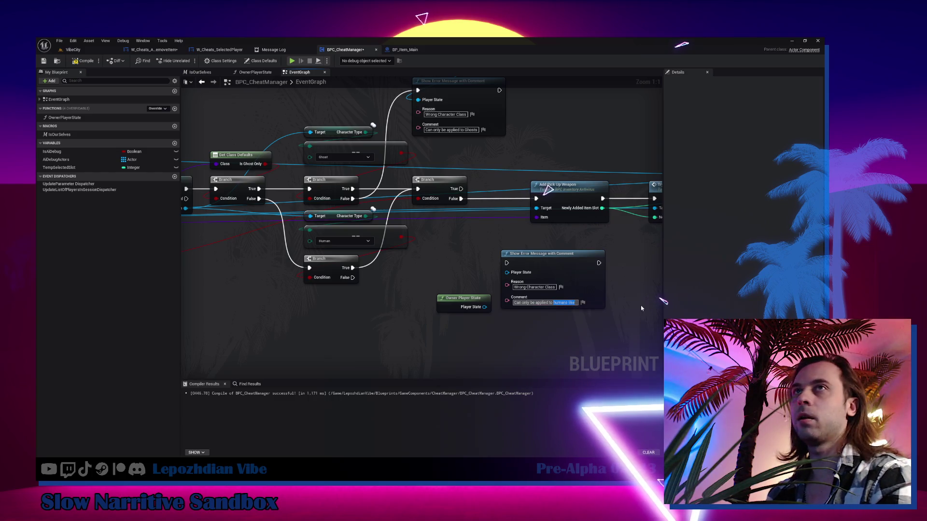
{"action": "type", "text": "Alive"}
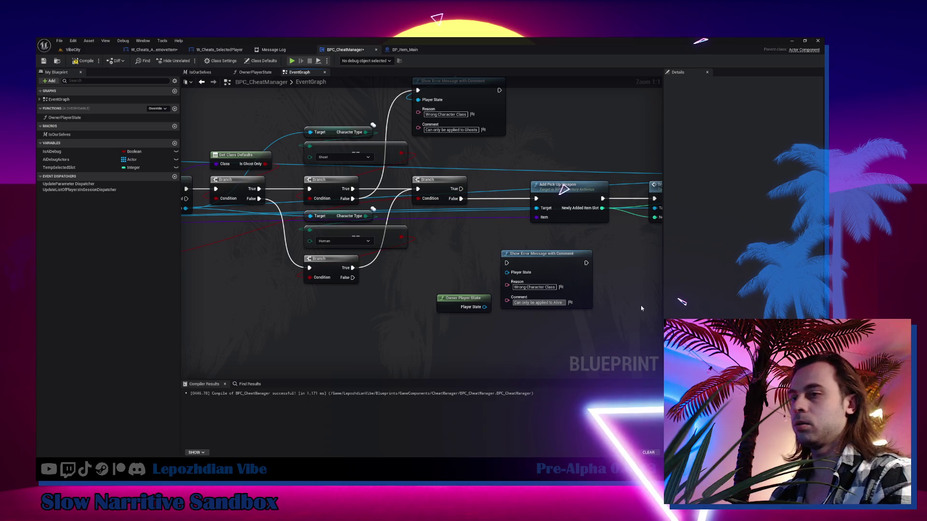
{"action": "mouse_move", "coordinate": [484, 307]}
{"action": "left_mouse_down"}
{"action": "mouse_move", "coordinate": [507, 273]}
{"action": "mouse_move", "coordinate": [483, 329]}
{"action": "left_mouse_up"}
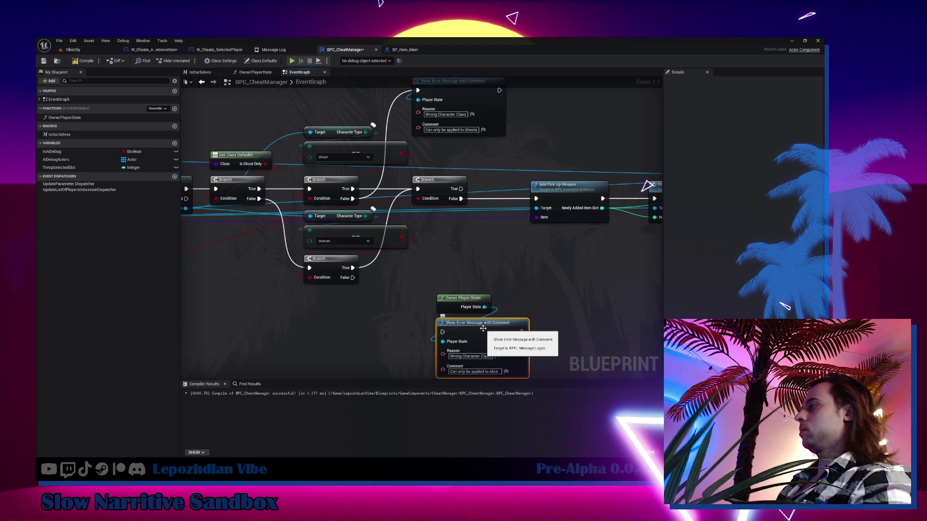
{"action": "double_click", "coordinate": [491, 372]}
{"action": "type", "text": "Alive"}
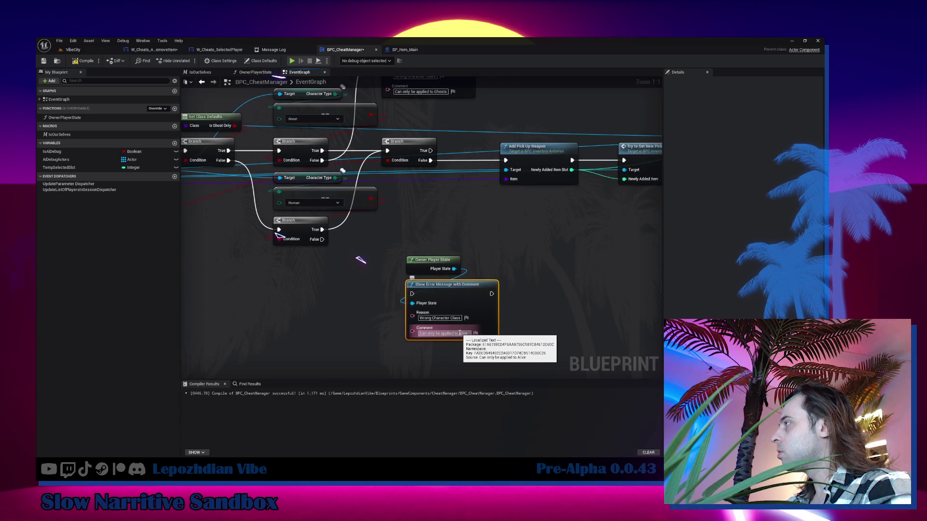
Step: Reword the error comment to read 'Can only be applied to Synchronized'
{"action": "type", "text": "synchronized"}
{"action": "key", "text": "Return"}
{"action": "key", "text": "BackSpace"}
{"action": "type", "text": "S"}
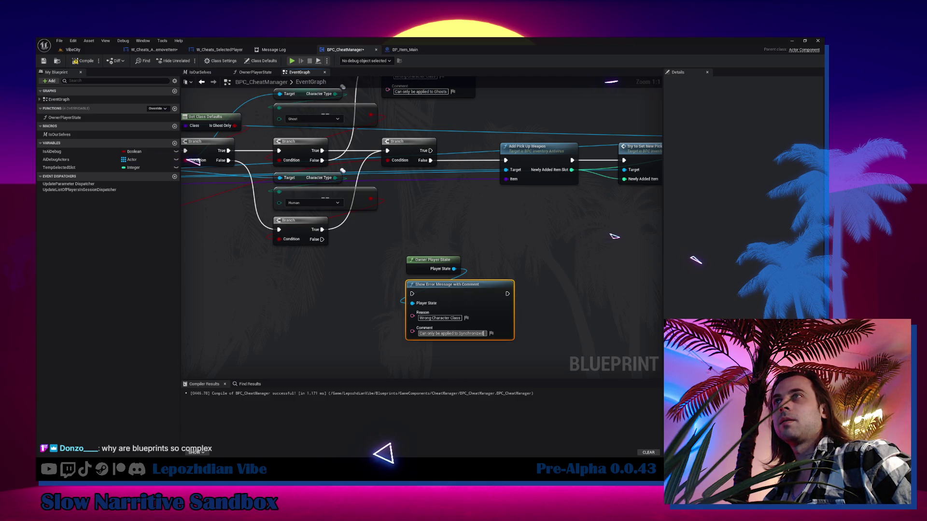
{"action": "left_click", "coordinate": [483, 334]}
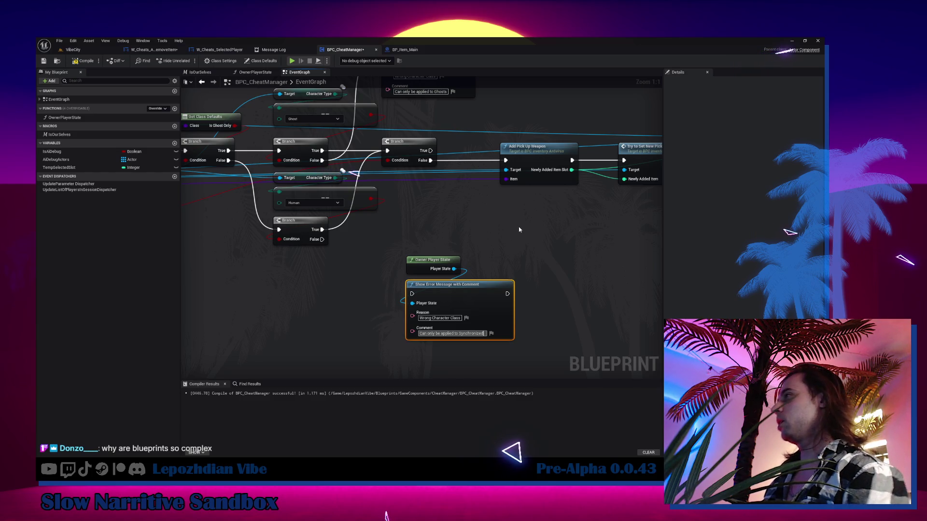
Step: Move the Owner Player State and Show Error Message nodes to sit beneath the branches
{"action": "left_click_drag", "start_coordinate": [519, 227], "coordinate": [423, 322]}
{"action": "mouse_move", "coordinate": [470, 289]}
{"action": "left_mouse_down"}
{"action": "mouse_move", "coordinate": [549, 275]}
{"action": "mouse_move", "coordinate": [569, 260]}
{"action": "left_mouse_up"}
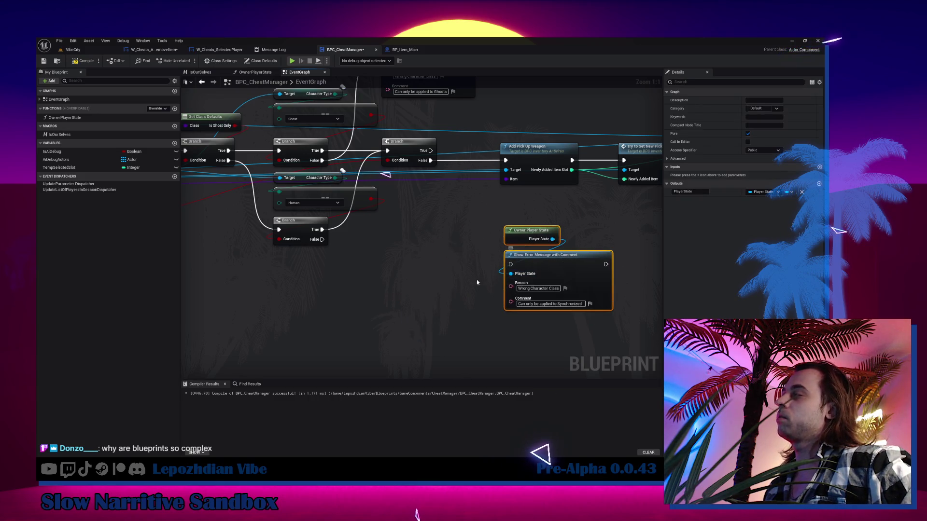
{"action": "left_click_drag", "start_coordinate": [403, 272], "coordinate": [378, 285]}
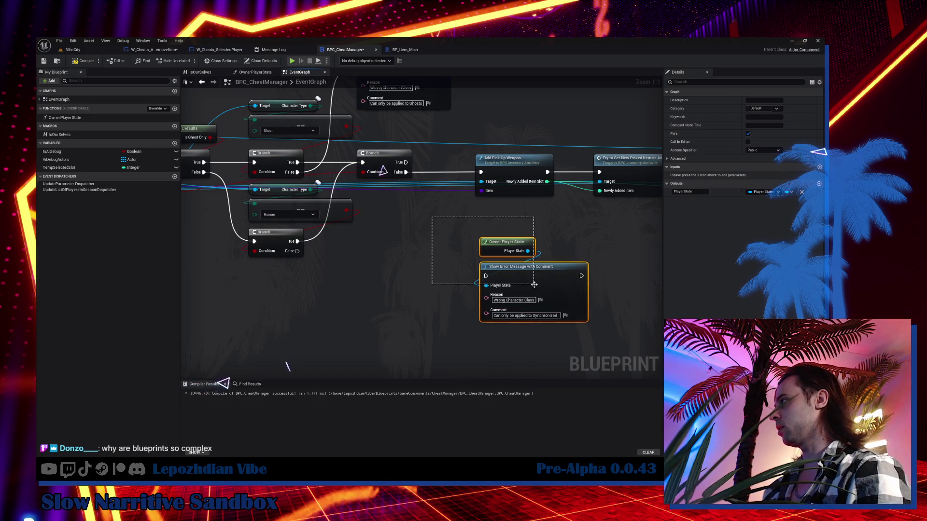
{"action": "left_click_drag", "start_coordinate": [538, 282], "coordinate": [415, 281]}
Step: Zoom out over the whole Event Graph, then switch to the VibeCity level
{"action": "scroll", "coordinate": [337, 290], "scroll_direction": "down", "scroll_amount": 5}
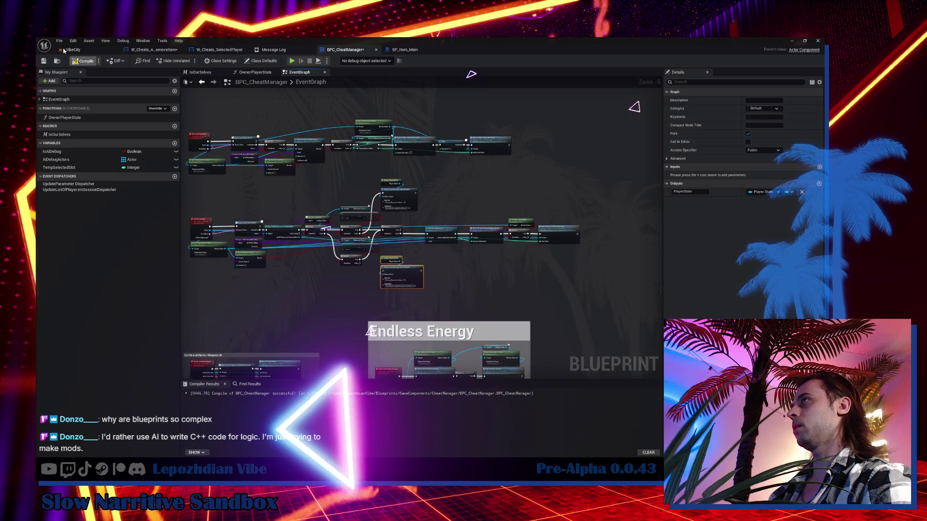
{"action": "left_click", "coordinate": [85, 51]}
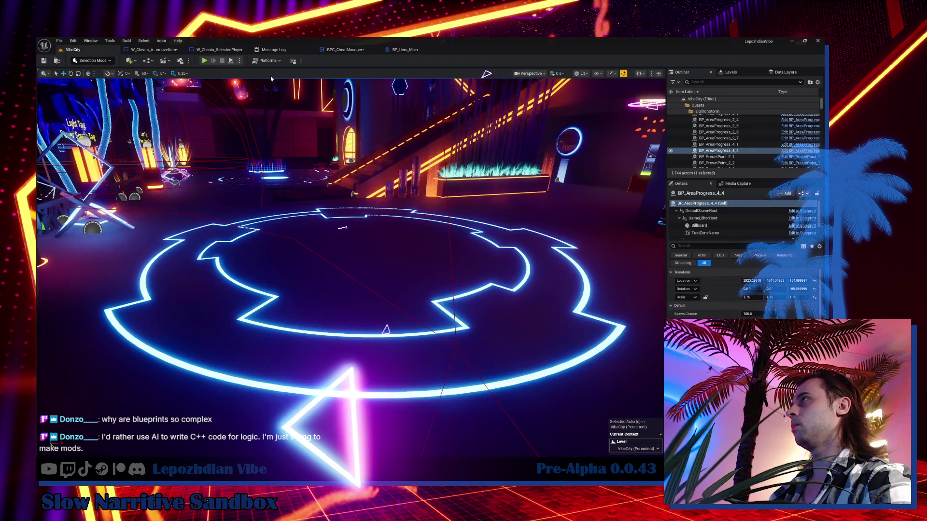
Step: Inspect the failing W_Cheats_AddOrRemoveItem widget from the Message Log, then play VibeCity again
{"action": "left_click", "coordinate": [206, 61]}
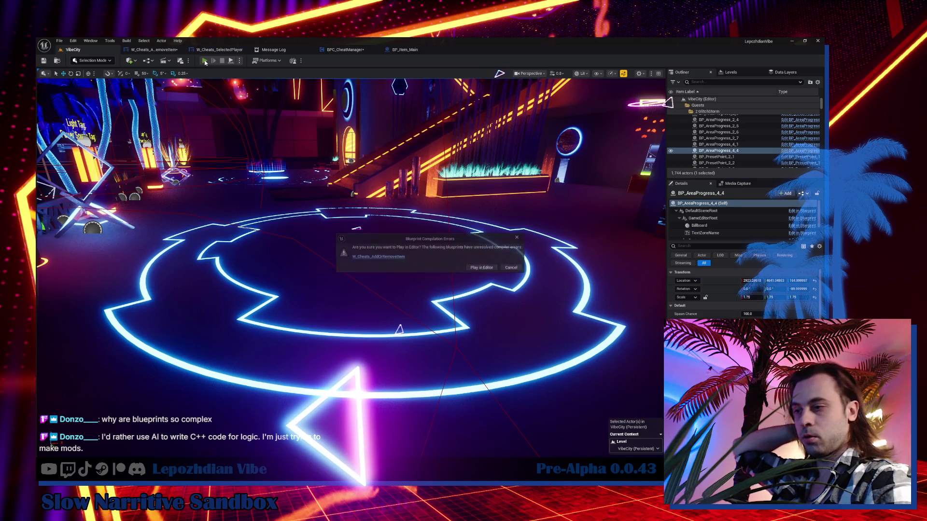
{"action": "left_click", "coordinate": [404, 258]}
{"action": "left_click", "coordinate": [164, 50]}
{"action": "scroll", "coordinate": [558, 203], "scroll_direction": "down", "scroll_amount": 3}
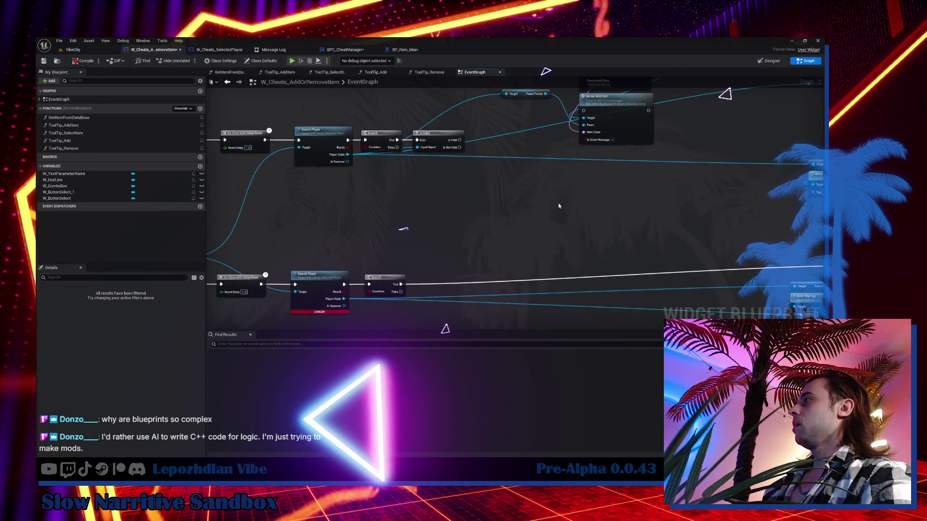
{"action": "scroll", "coordinate": [384, 127], "scroll_direction": "up", "scroll_amount": 3}
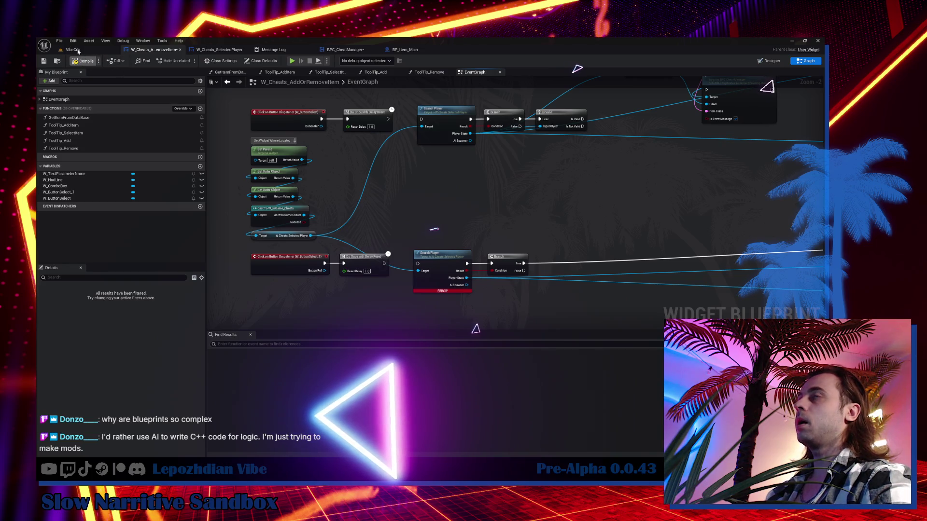
{"action": "left_click", "coordinate": [77, 50]}
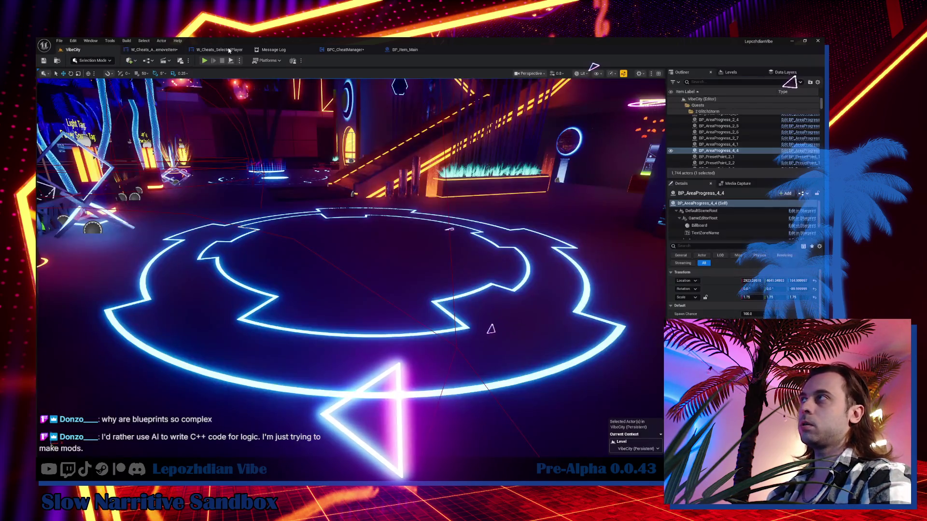
{"action": "left_click", "coordinate": [205, 61]}
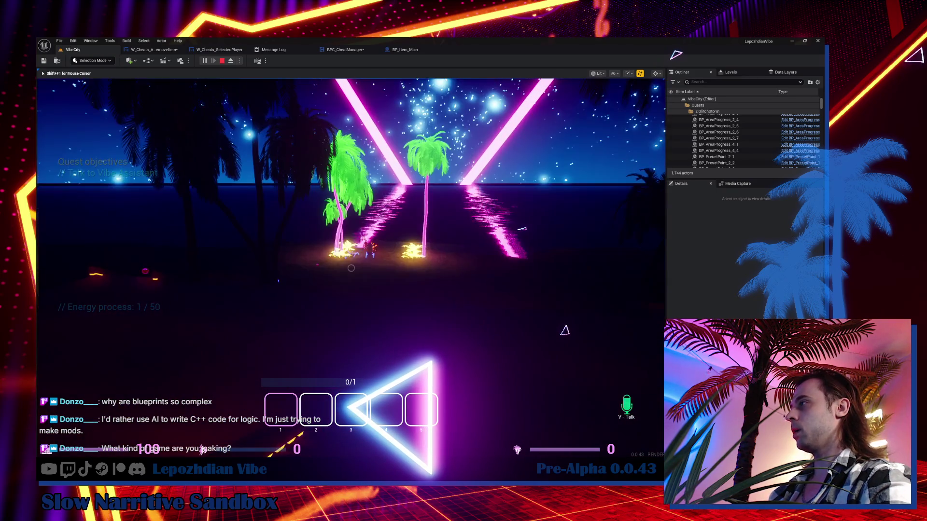
Step: In Settings > HUD > HUD Layout, change the Font colour to pink-red
{"action": "key", "text": "Escape"}
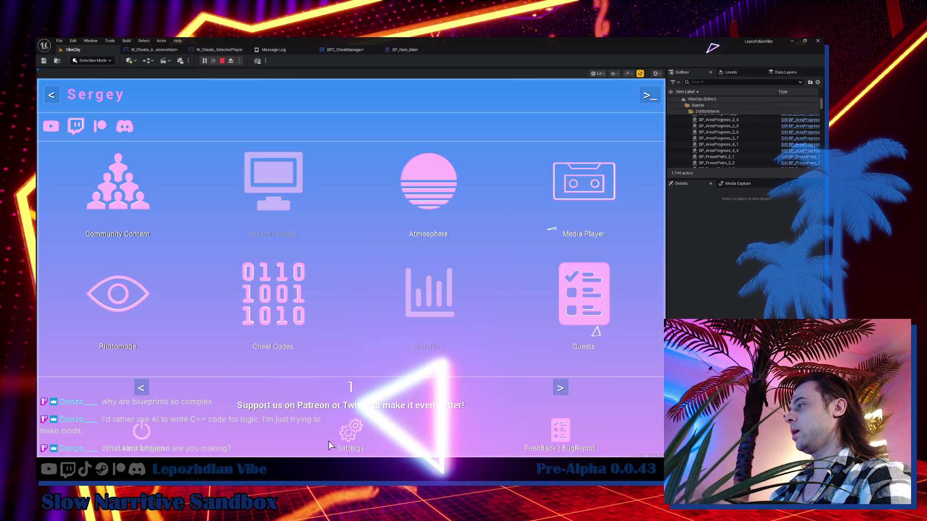
{"action": "left_click", "coordinate": [355, 434]}
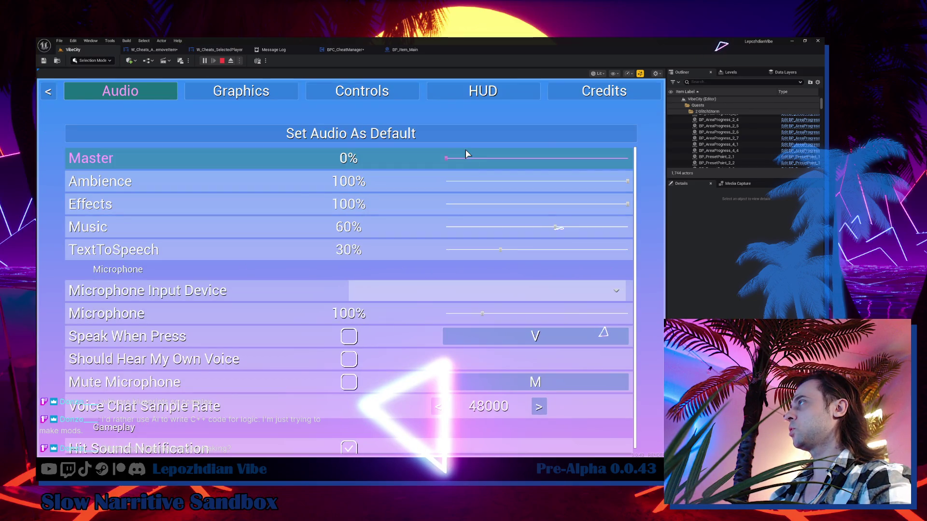
{"action": "left_click", "coordinate": [457, 98]}
{"action": "left_click", "coordinate": [472, 133]}
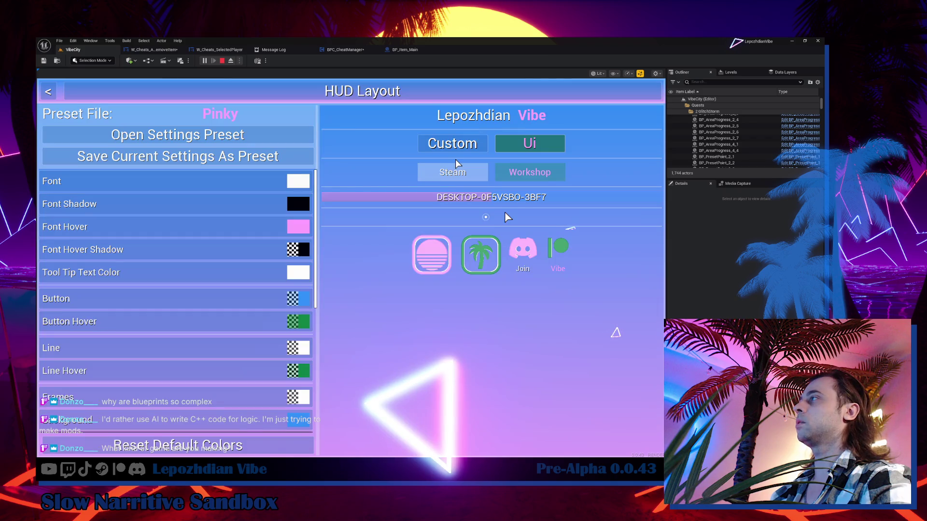
{"action": "left_click", "coordinate": [297, 182]}
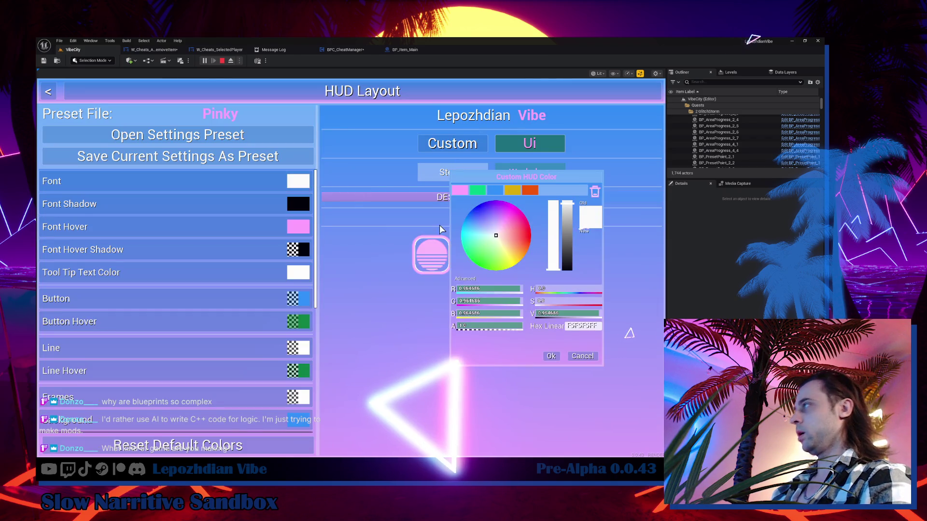
{"action": "left_click", "coordinate": [494, 260]}
{"action": "mouse_move", "coordinate": [495, 262]}
{"action": "left_mouse_down"}
{"action": "mouse_move", "coordinate": [471, 234]}
{"action": "mouse_move", "coordinate": [538, 232]}
{"action": "left_mouse_up"}
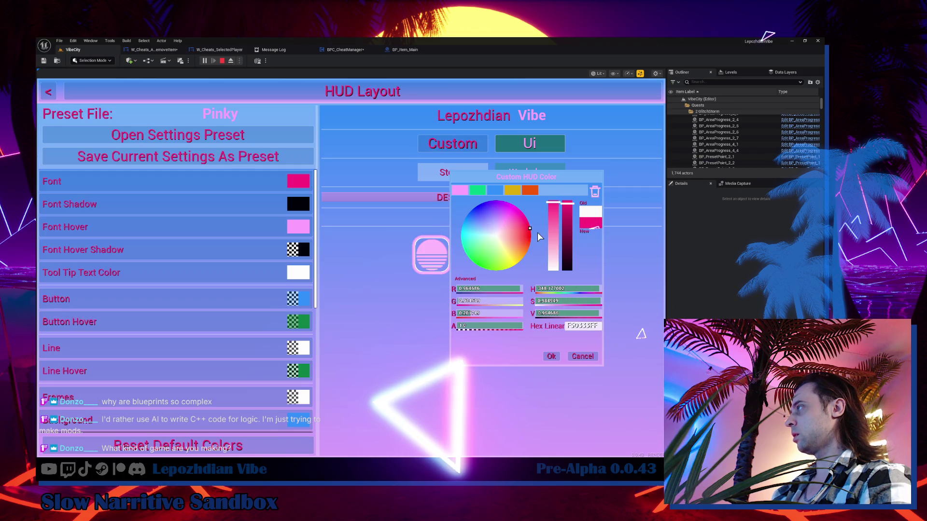
{"action": "left_click", "coordinate": [551, 357]}
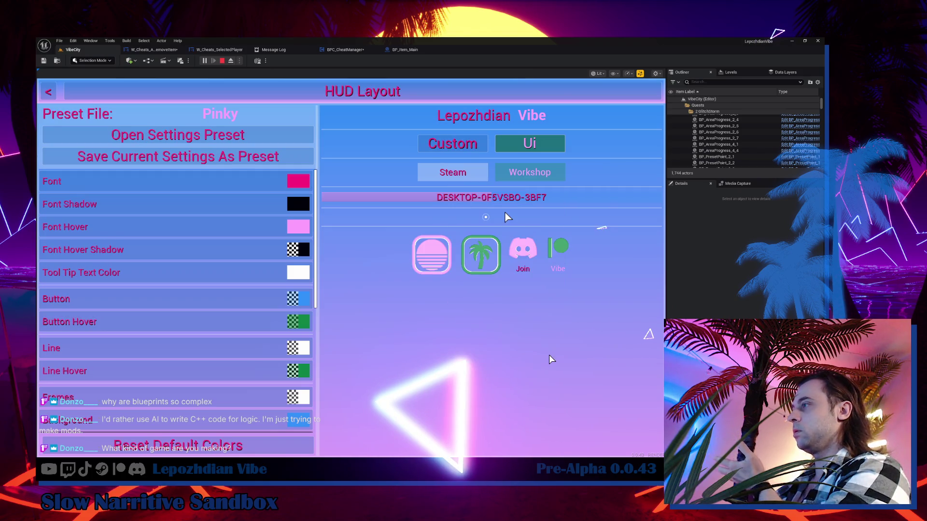
Step: Make the HUD background translucent pink, then reset default colours and return to the main menu
{"action": "left_click", "coordinate": [298, 419]}
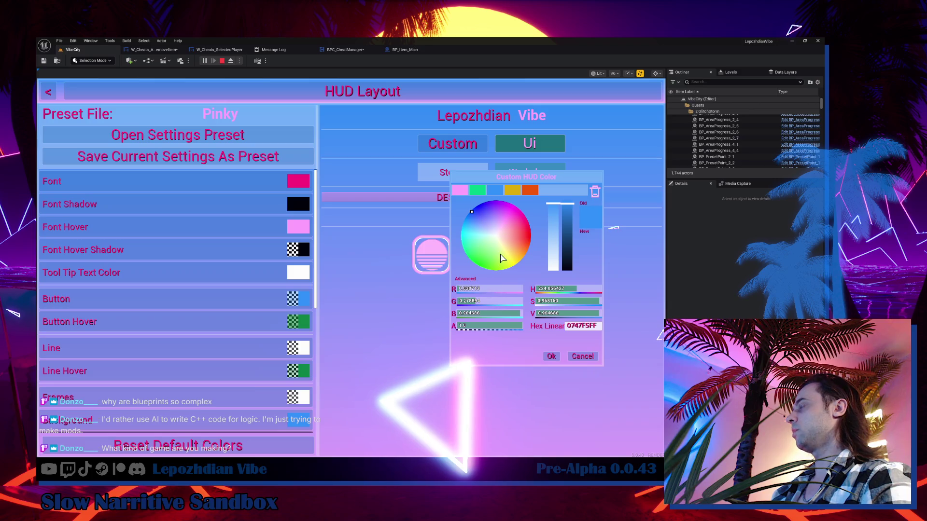
{"action": "left_click", "coordinate": [493, 261]}
{"action": "left_click_drag", "start_coordinate": [495, 263], "coordinate": [534, 231]}
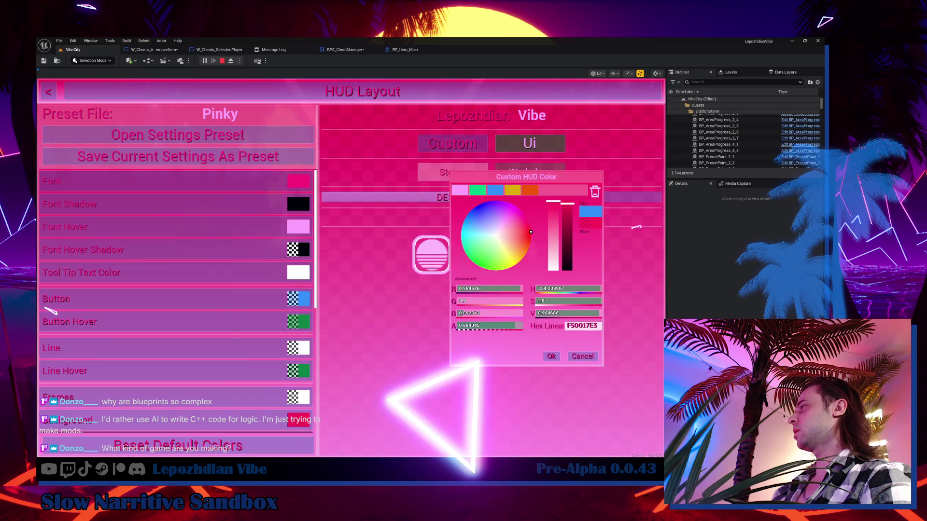
{"action": "left_click_drag", "start_coordinate": [522, 326], "coordinate": [488, 326]}
{"action": "left_click", "coordinate": [553, 358]}
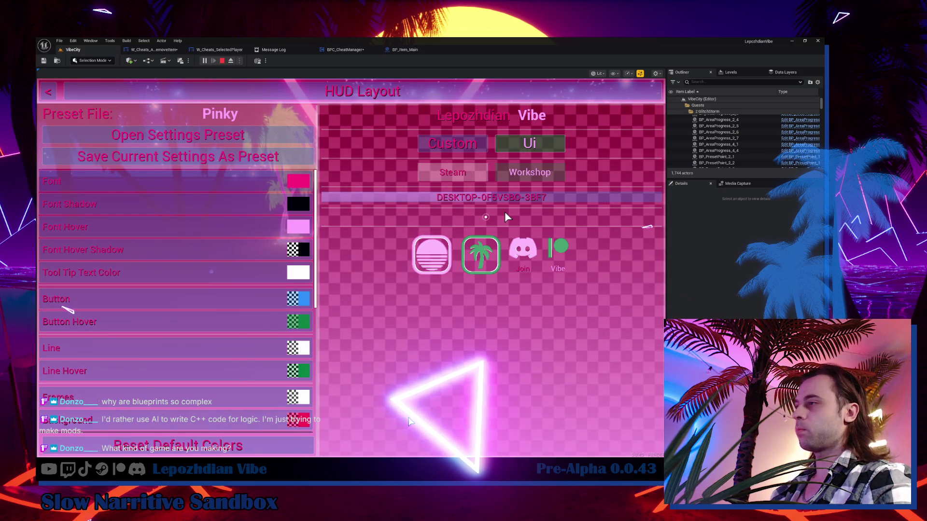
{"action": "left_click", "coordinate": [253, 451]}
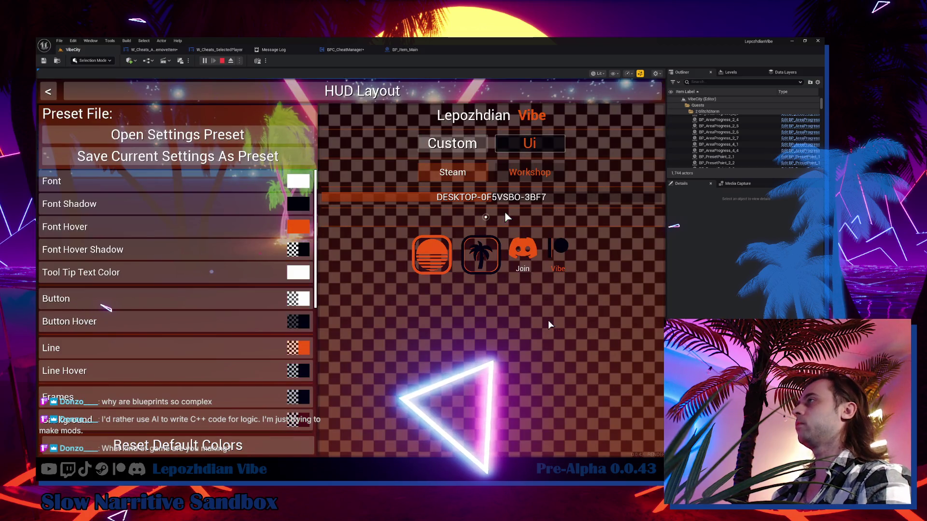
{"action": "left_click", "coordinate": [251, 153]}
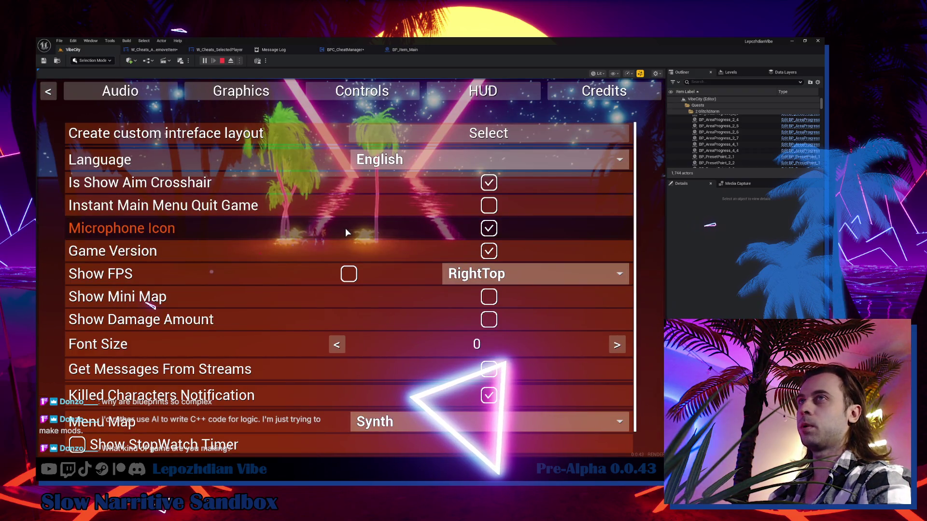
{"action": "key", "text": "Escape"}
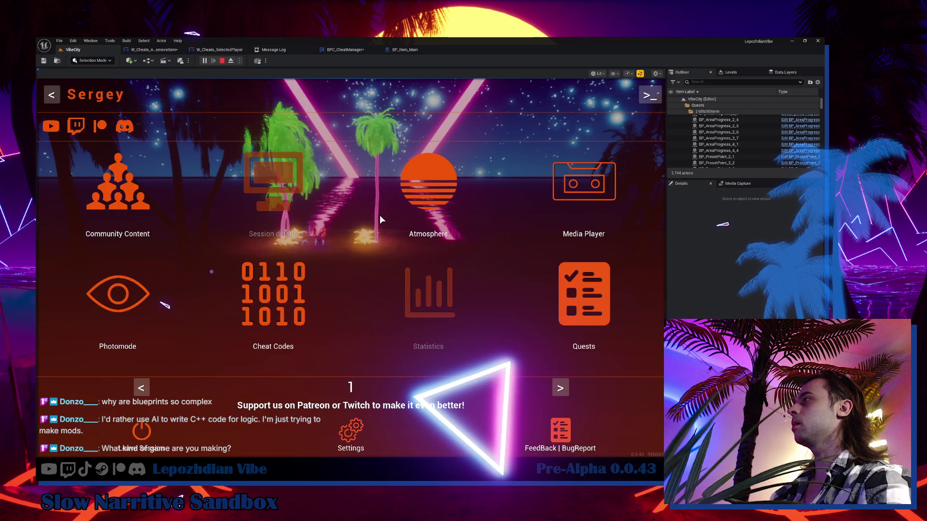
Step: Resume play and look through the Cheat Codes panel
{"action": "key", "text": "Escape"}
{"action": "key", "text": "Escape"}
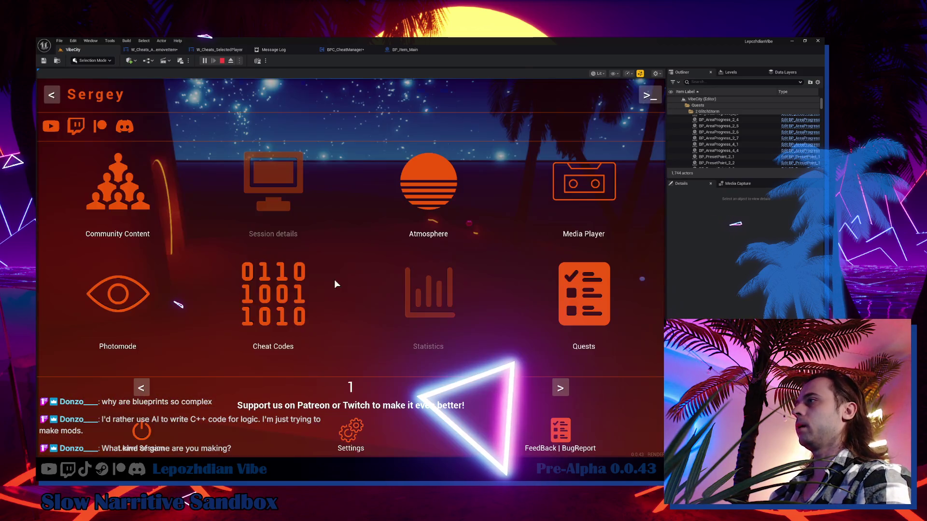
{"action": "left_click", "coordinate": [266, 309]}
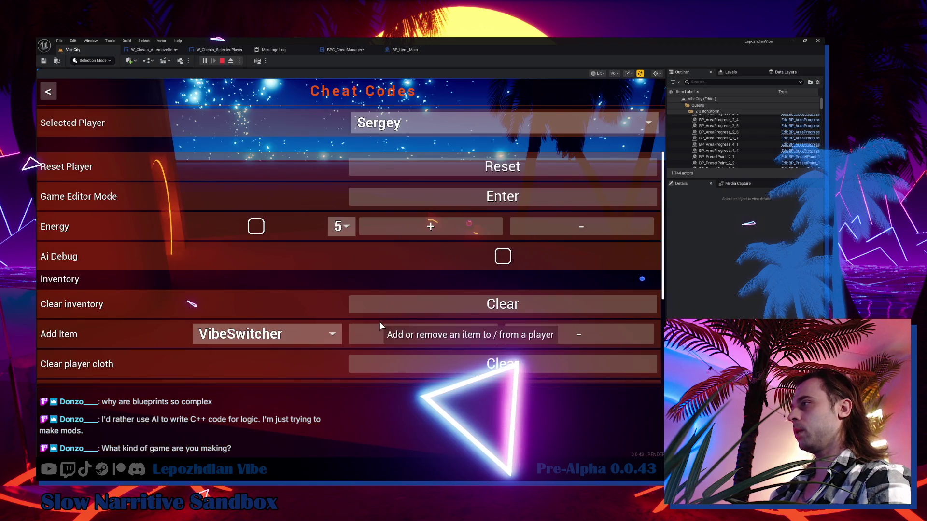
{"action": "scroll", "coordinate": [287, 323], "scroll_direction": "down", "scroll_amount": 1}
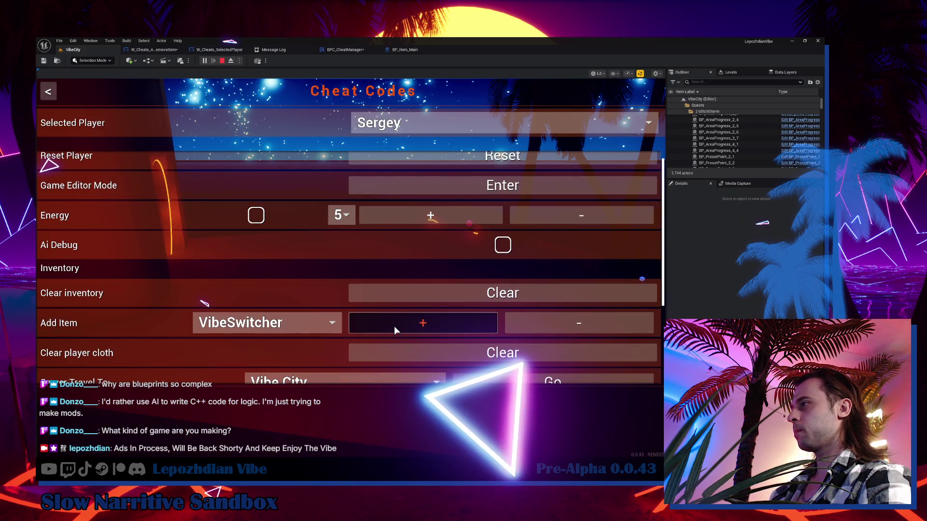
Step: Restart the play session with Alt+P, visit Cheat Codes, then resume gameplay
{"action": "key", "text": "Escape"}
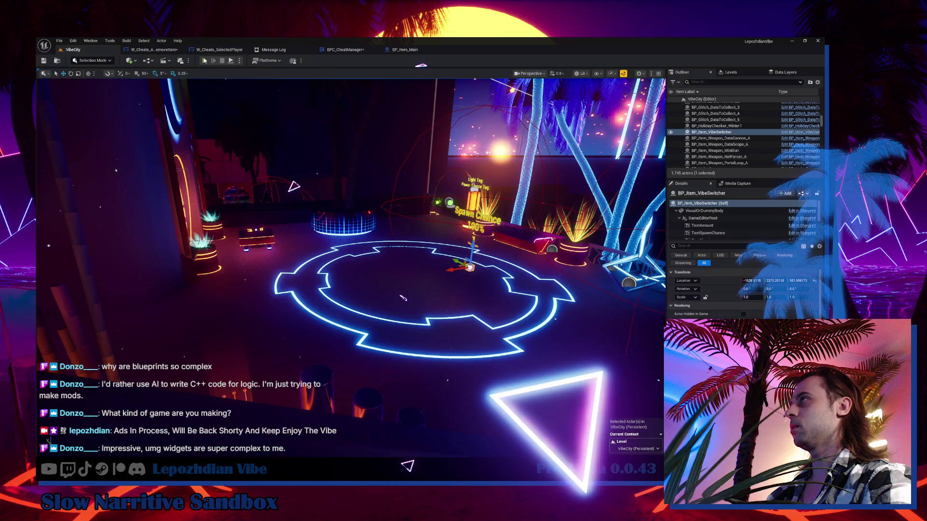
{"action": "key", "text": "alt+p"}
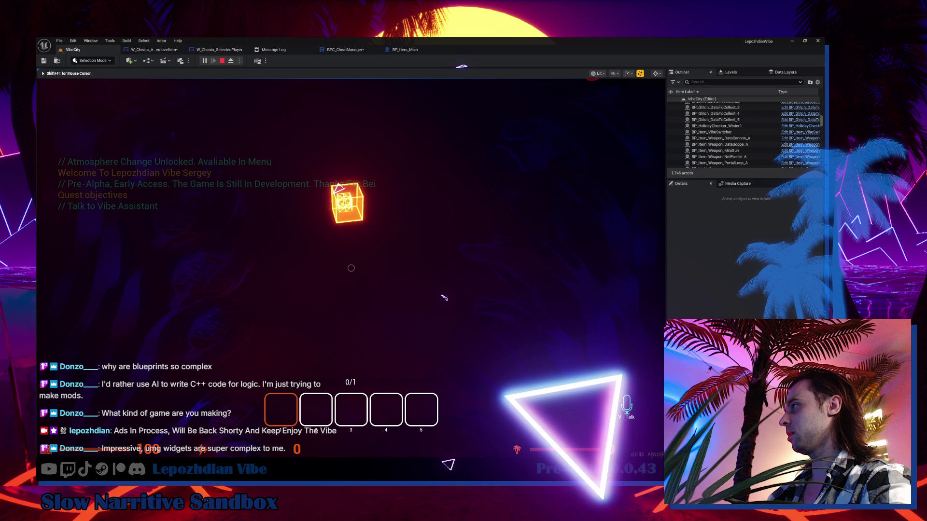
{"action": "key", "text": "Tab"}
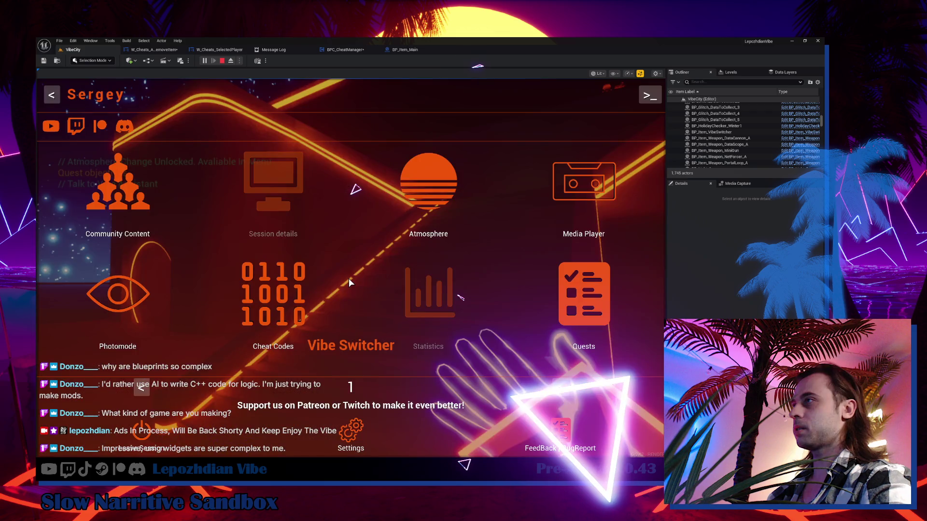
{"action": "left_click", "coordinate": [350, 280]}
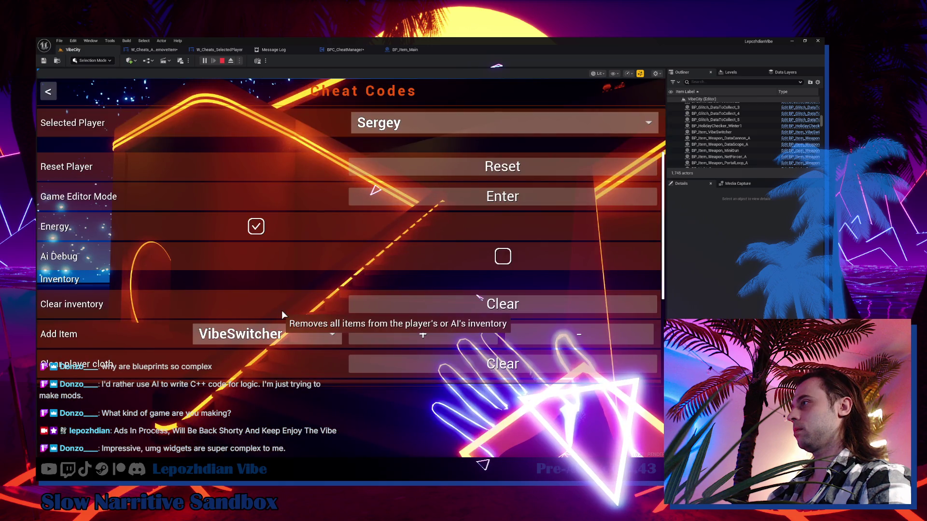
{"action": "key", "text": "Tab"}
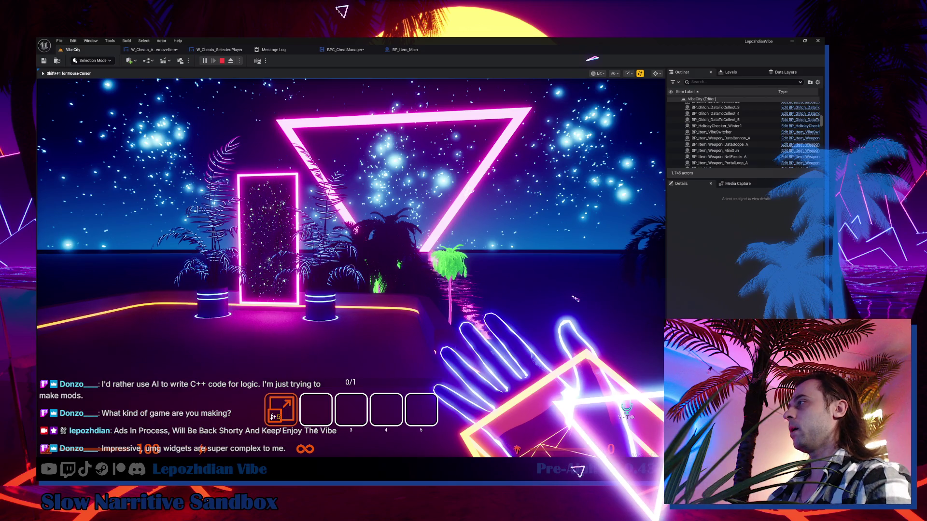
Step: Walk to the palm-tree island, collecting an energy point and the red orb
{"action": "key", "text": "w"}
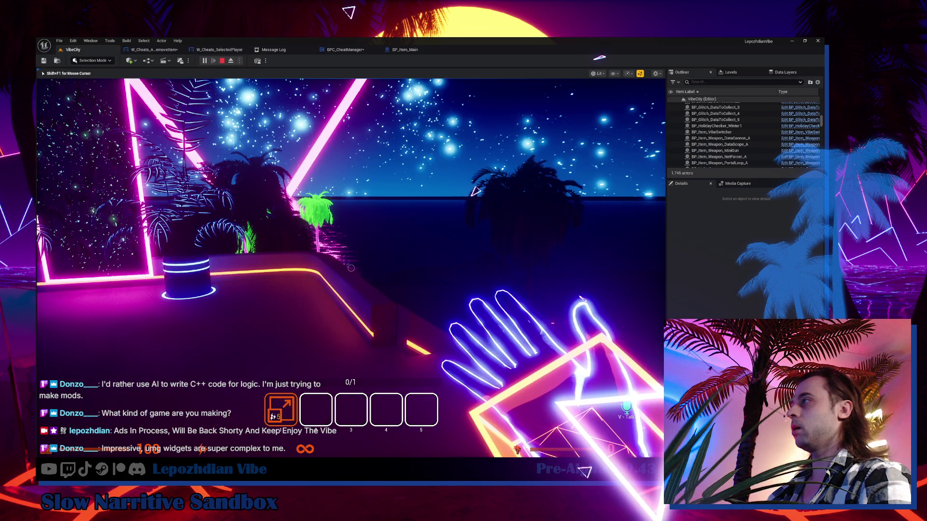
{"action": "key", "text": "w"}
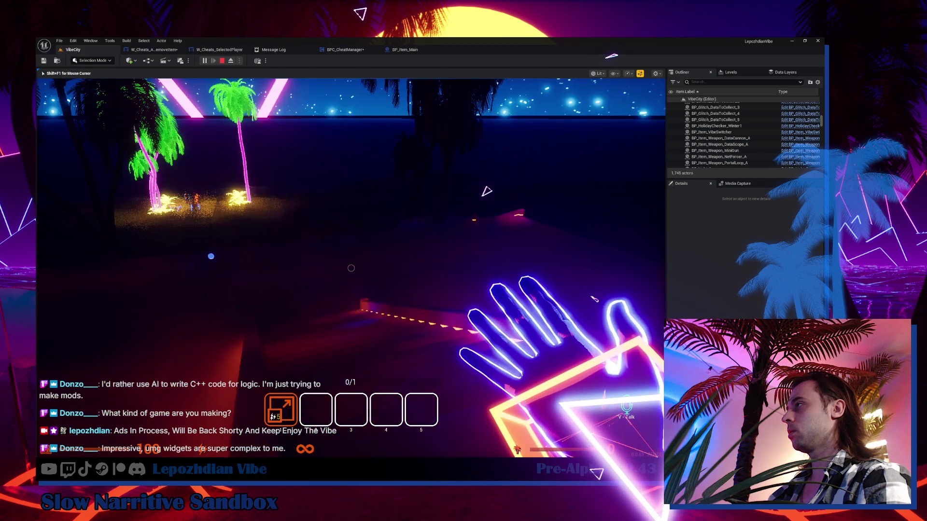
{"action": "key", "text": "w"}
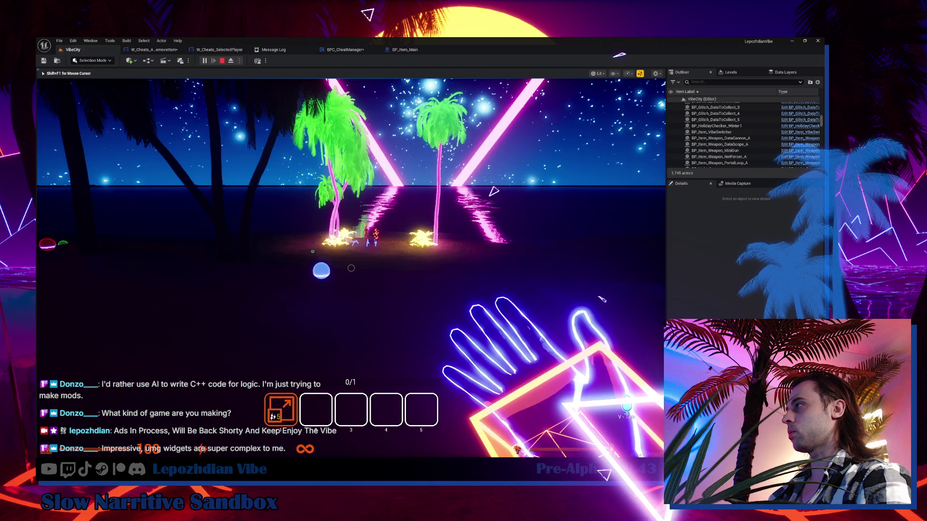
{"action": "key", "text": "w"}
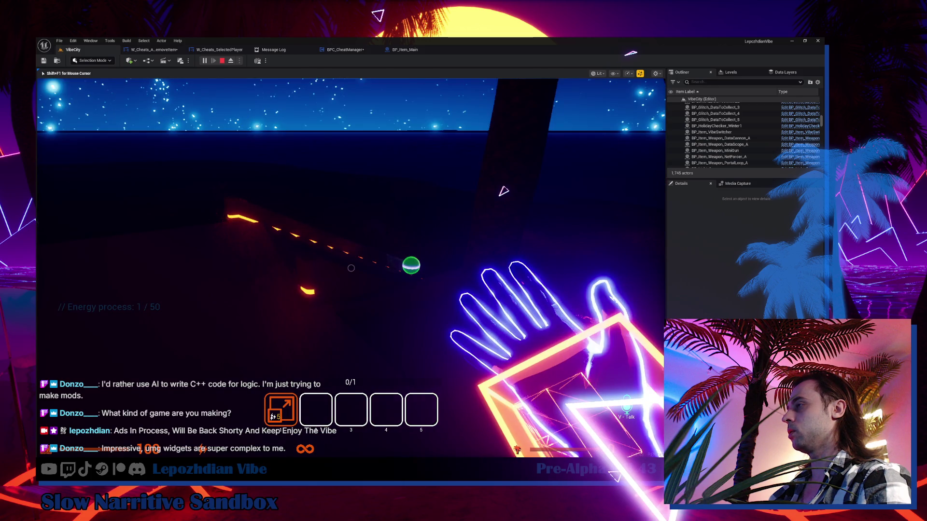
{"action": "key", "text": "w"}
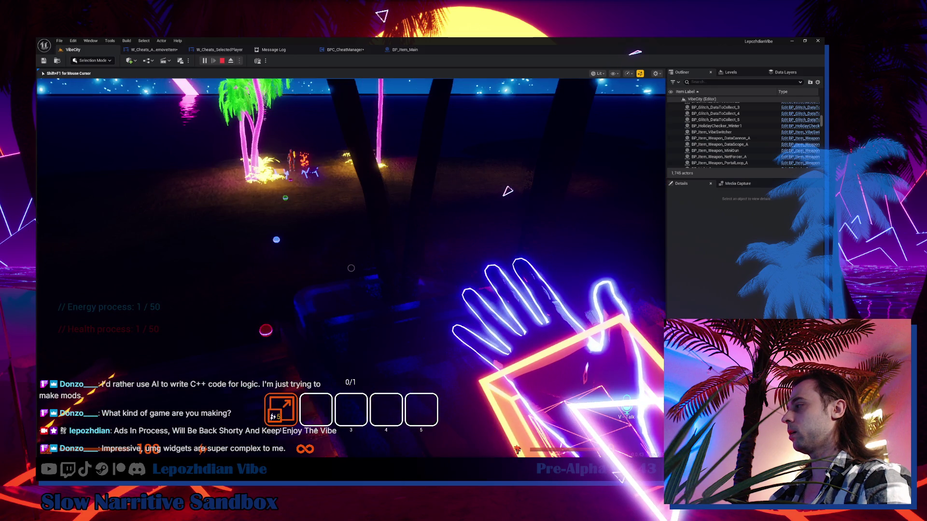
{"action": "key", "text": "w"}
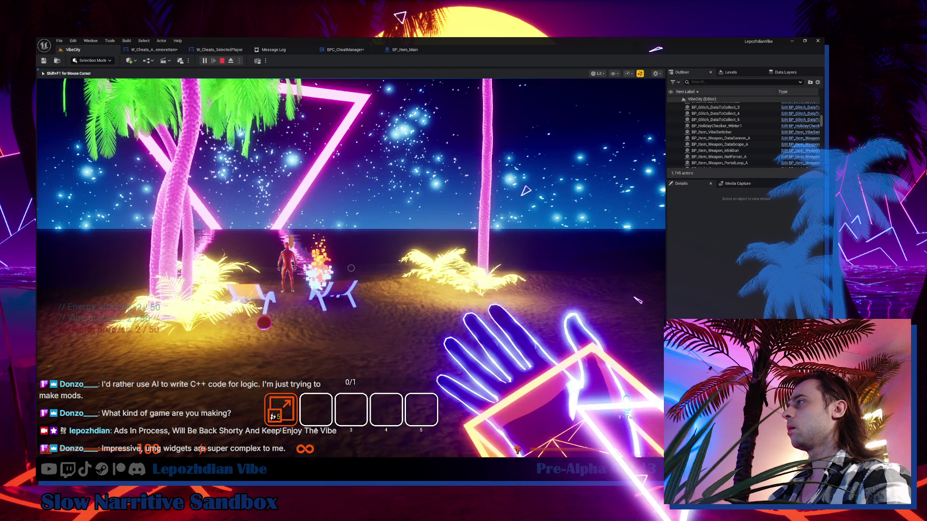
{"action": "key", "text": "w"}
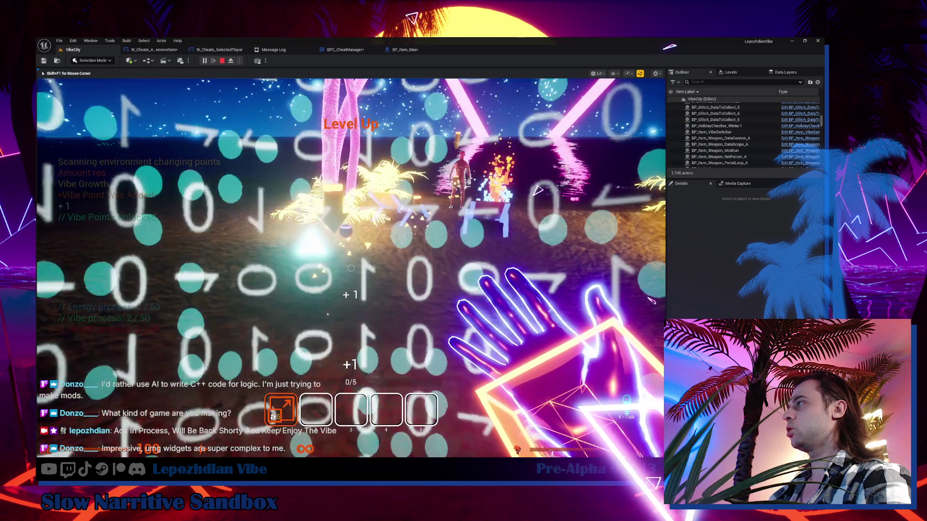
{"action": "key", "text": "w"}
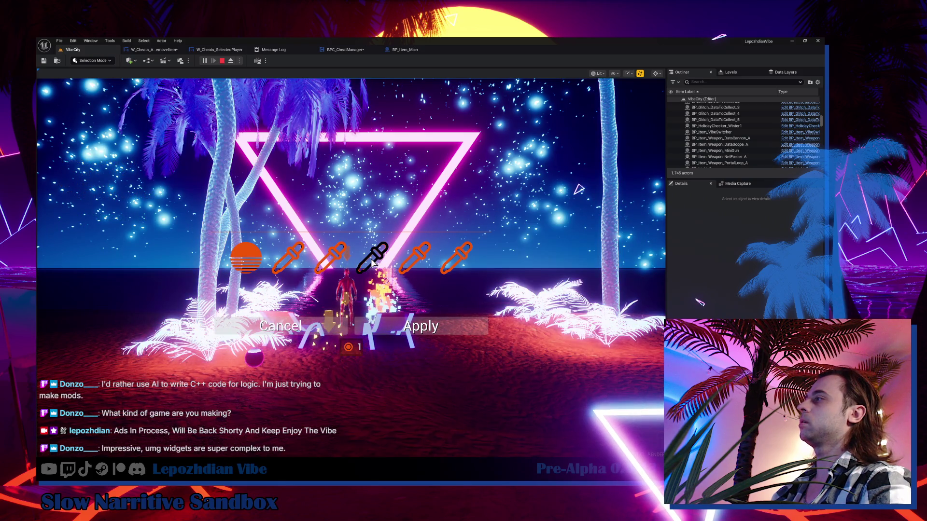
Step: In the island colour settings, set BushColor to orange and Emissive to 7.0
{"action": "left_click", "coordinate": [451, 261]}
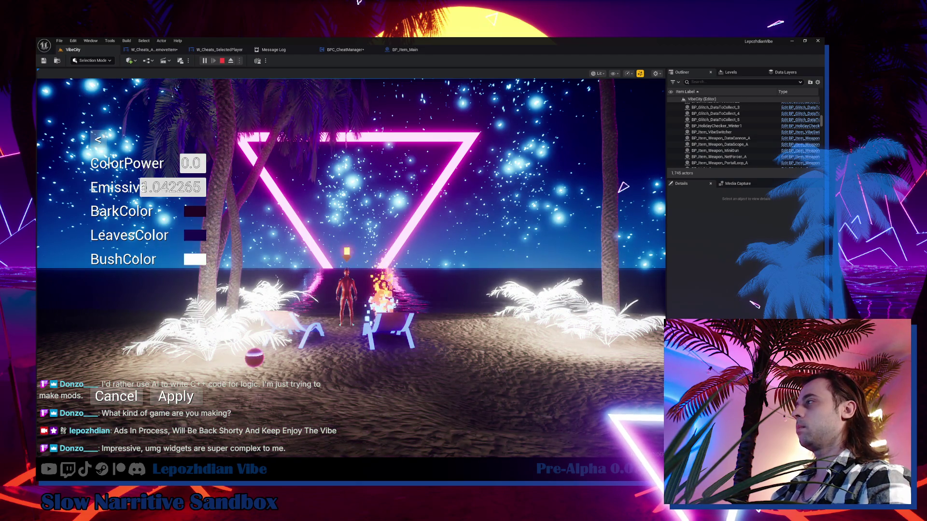
{"action": "left_click", "coordinate": [194, 260]}
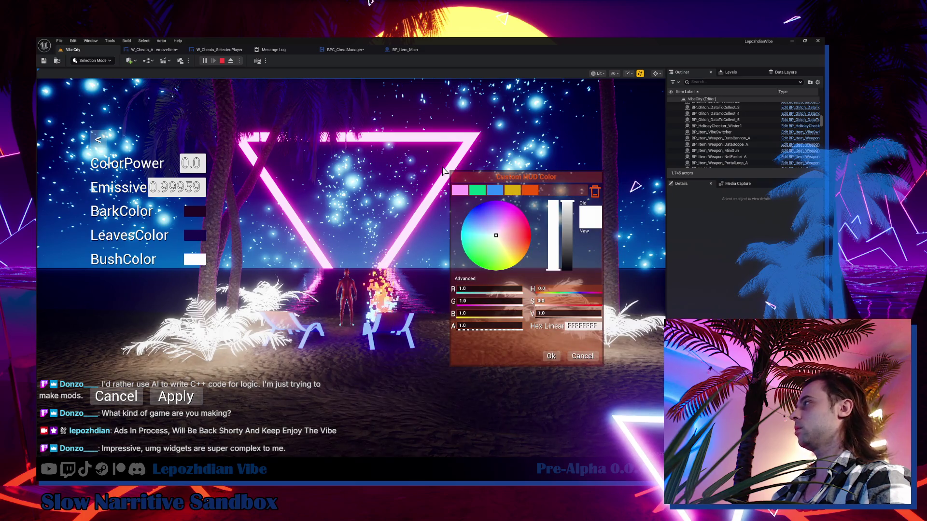
{"action": "left_click", "coordinate": [477, 190]}
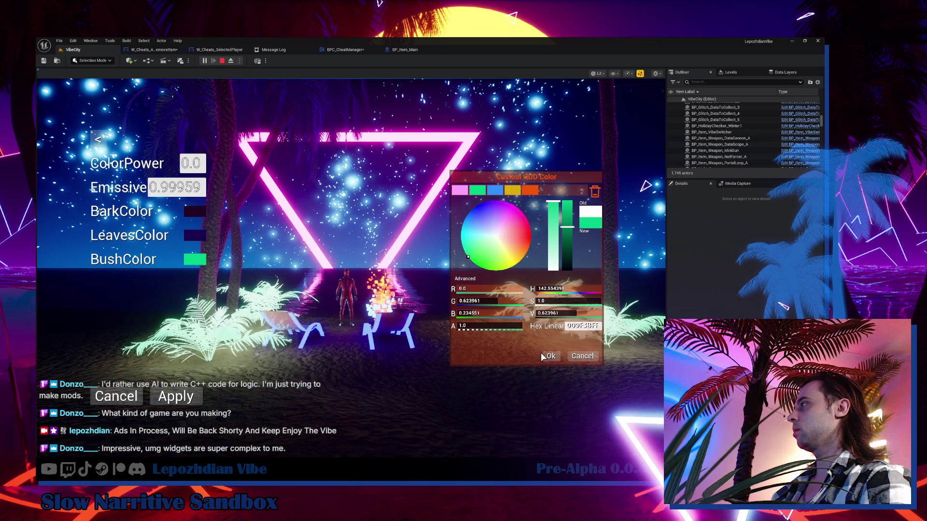
{"action": "left_click", "coordinate": [527, 190]}
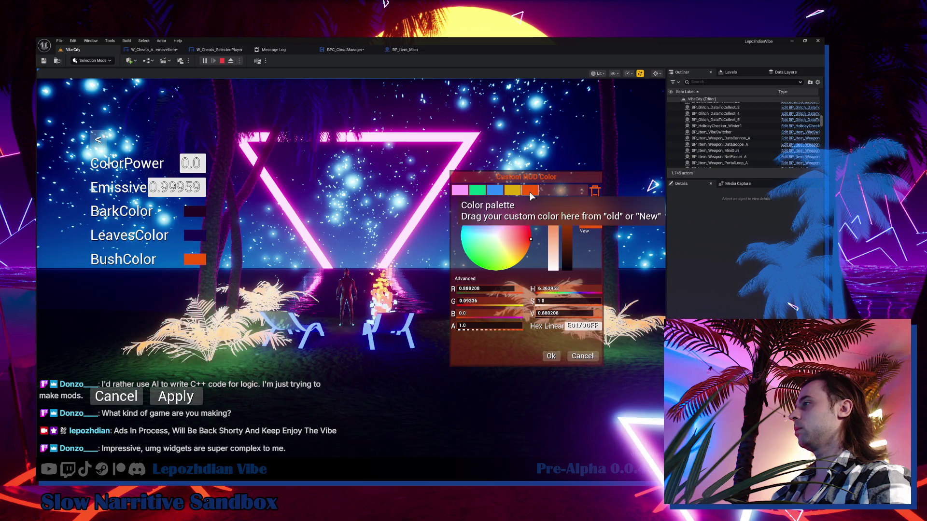
{"action": "left_click", "coordinate": [549, 357]}
{"action": "left_click", "coordinate": [187, 191]}
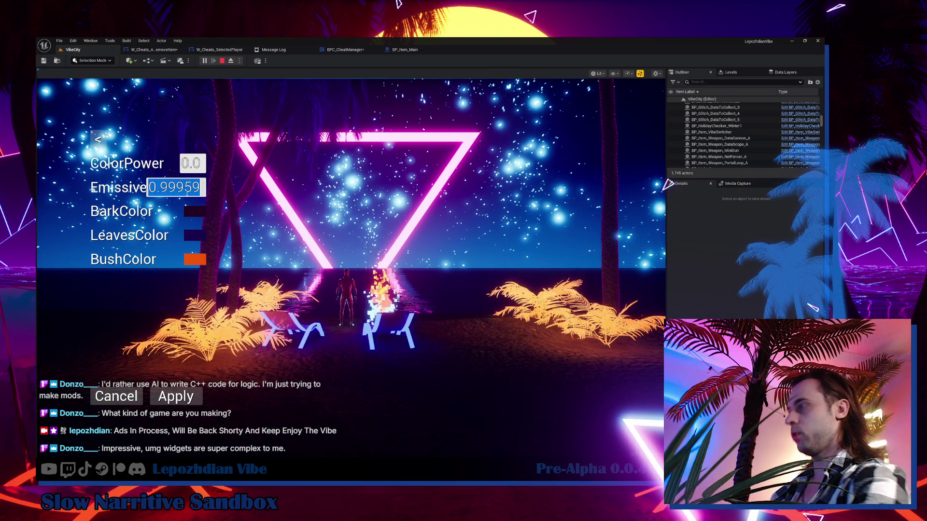
{"action": "type", "text": "7"}
{"action": "key", "text": "Return"}
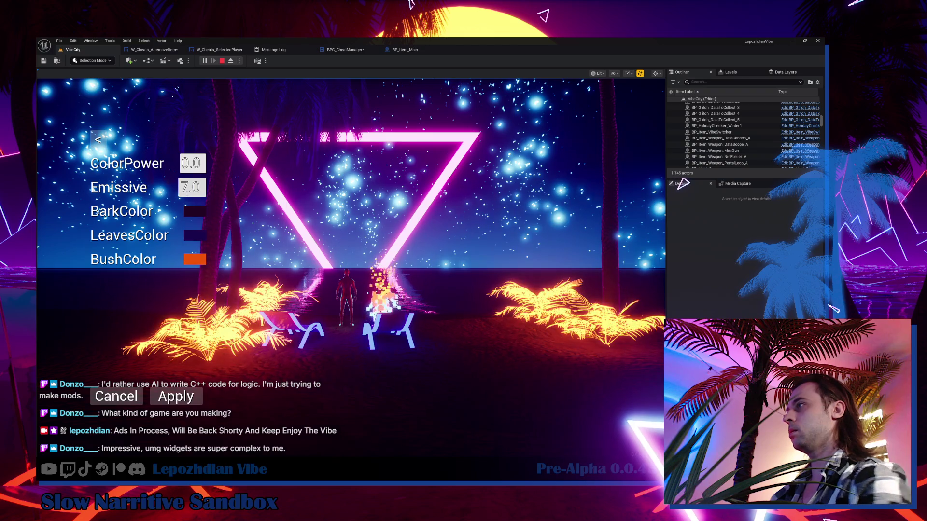
Step: Set BarkColor to magenta and LeavesColor to pure red
{"action": "left_click", "coordinate": [195, 211]}
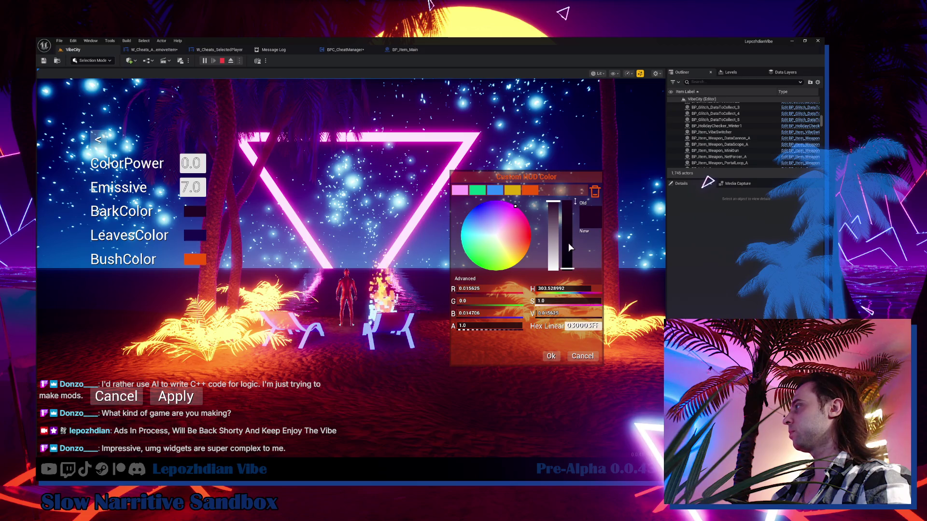
{"action": "left_click_drag", "start_coordinate": [560, 251], "coordinate": [560, 202]}
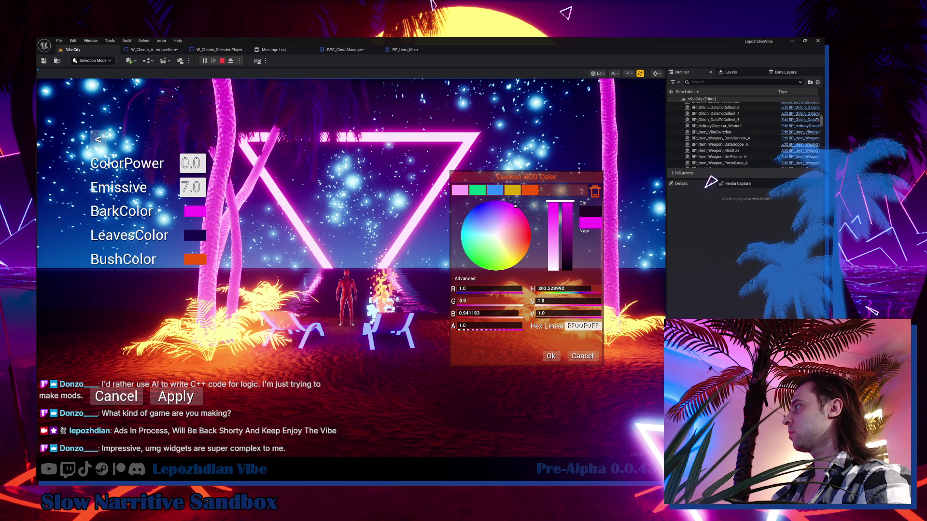
{"action": "left_click", "coordinate": [551, 356]}
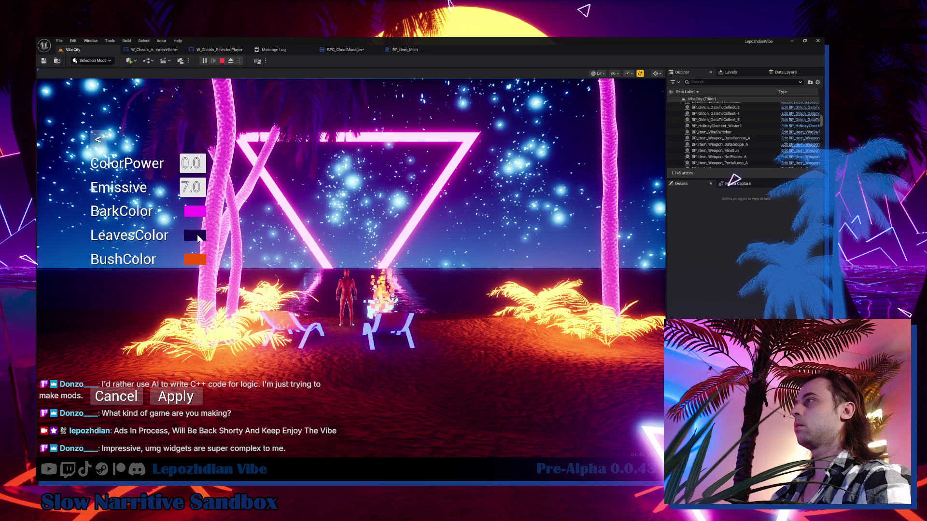
{"action": "left_click", "coordinate": [196, 234]}
{"action": "left_click_drag", "start_coordinate": [567, 256], "coordinate": [567, 208]}
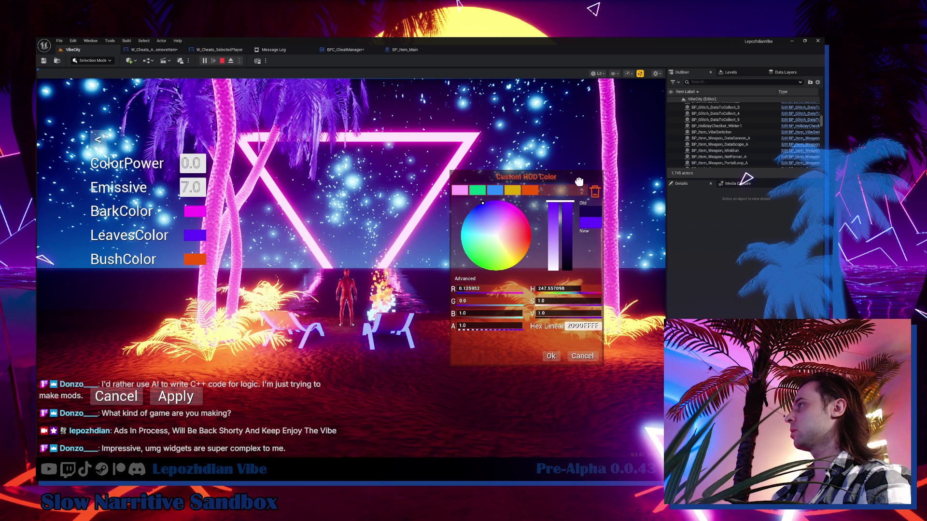
{"action": "left_click", "coordinate": [525, 235]}
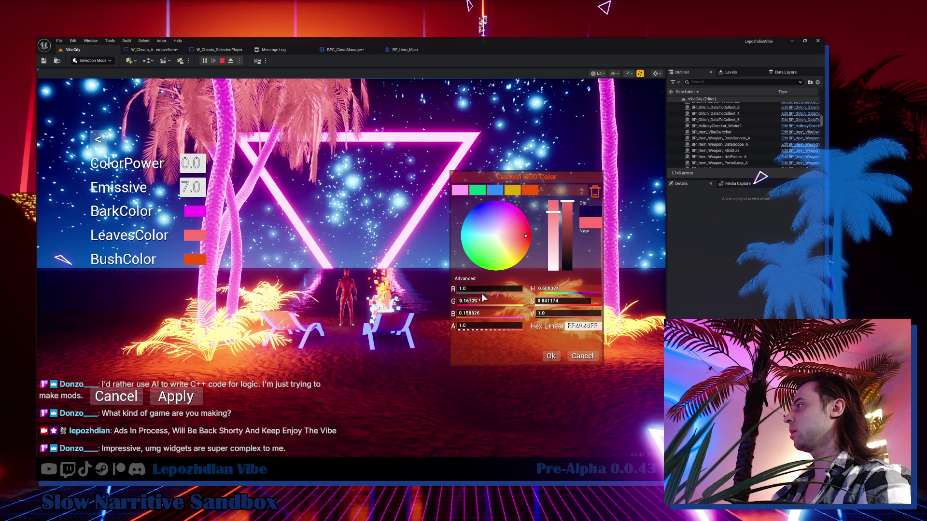
{"action": "left_click", "coordinate": [530, 230]}
{"action": "left_click_drag", "start_coordinate": [465, 313], "coordinate": [456, 314]}
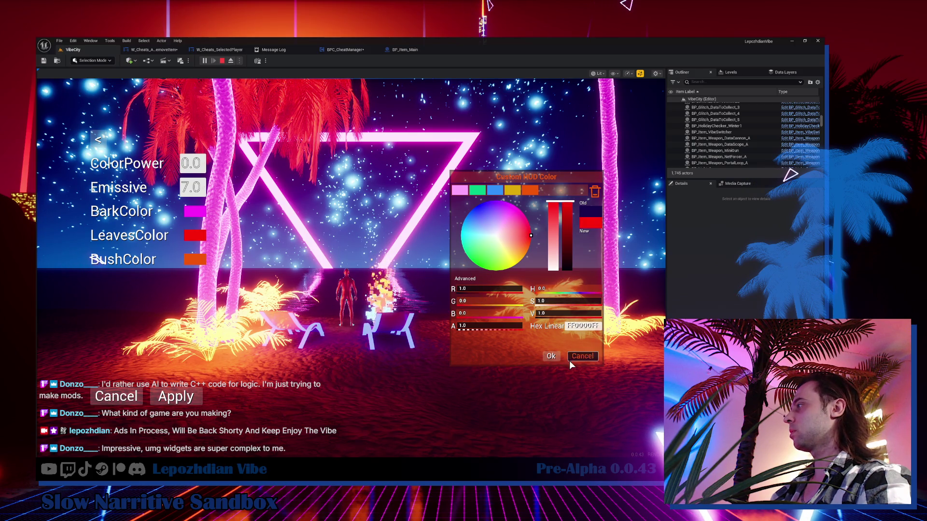
{"action": "left_click", "coordinate": [552, 356]}
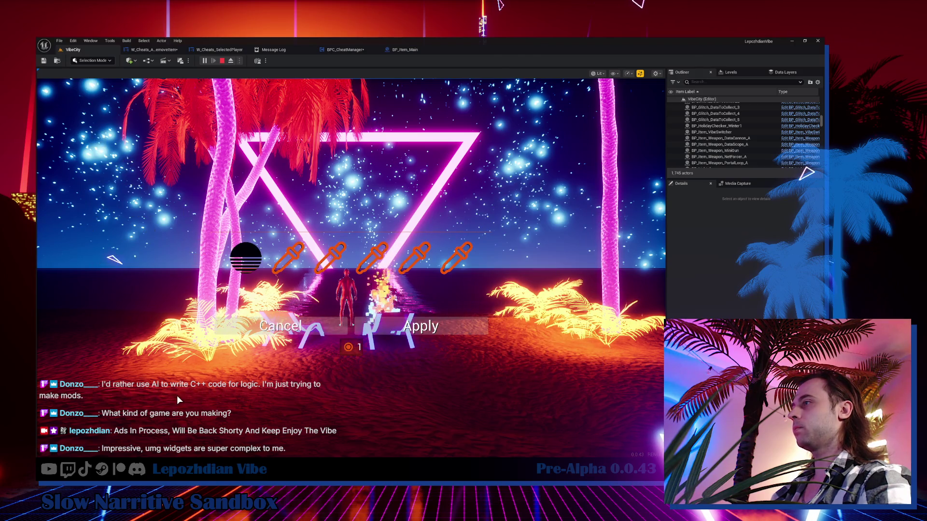
Step: Apply the island colours, collect from the cube cloud to reach 3/5, then stop playing
{"action": "left_click", "coordinate": [427, 325]}
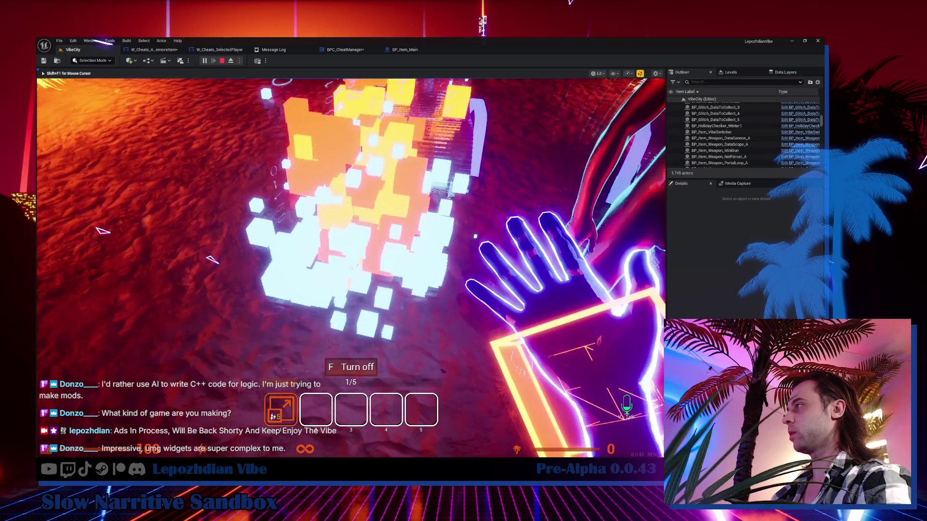
{"action": "key", "text": "f"}
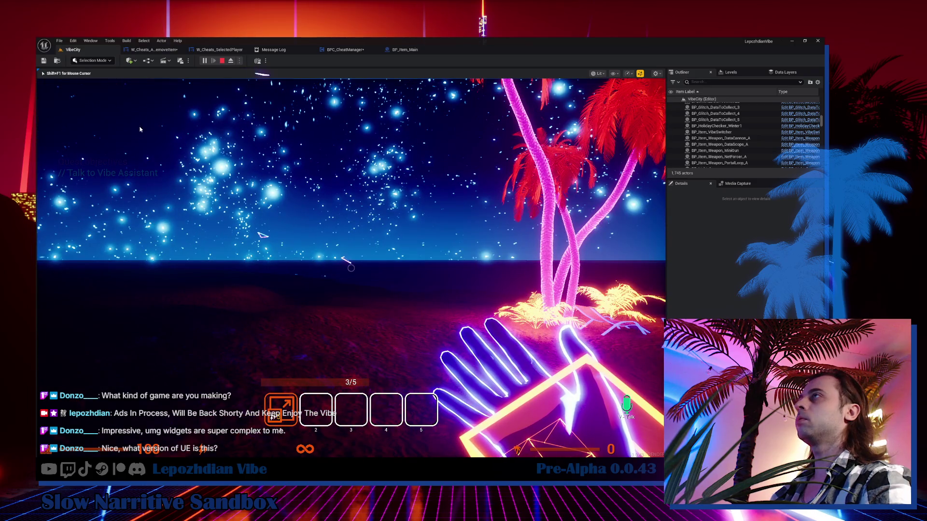
{"action": "key", "text": "Escape"}
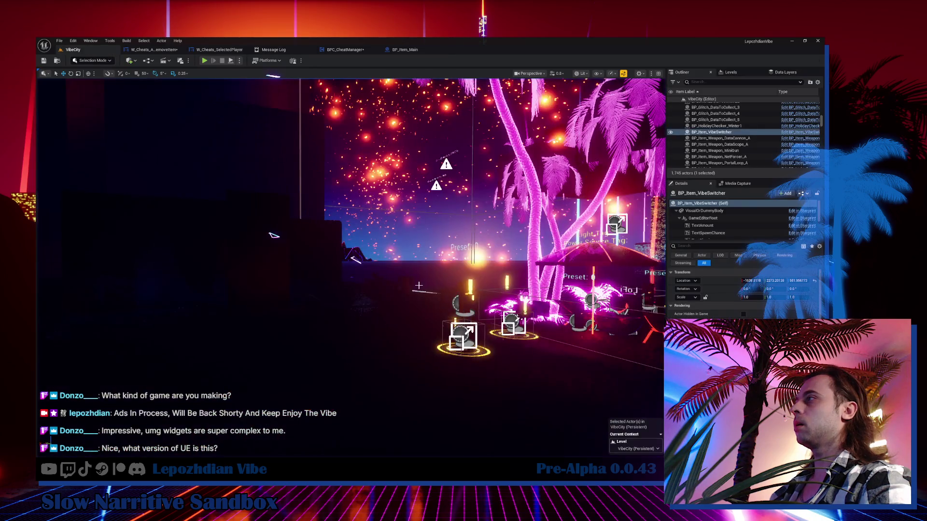
{"action": "key", "text": "f"}
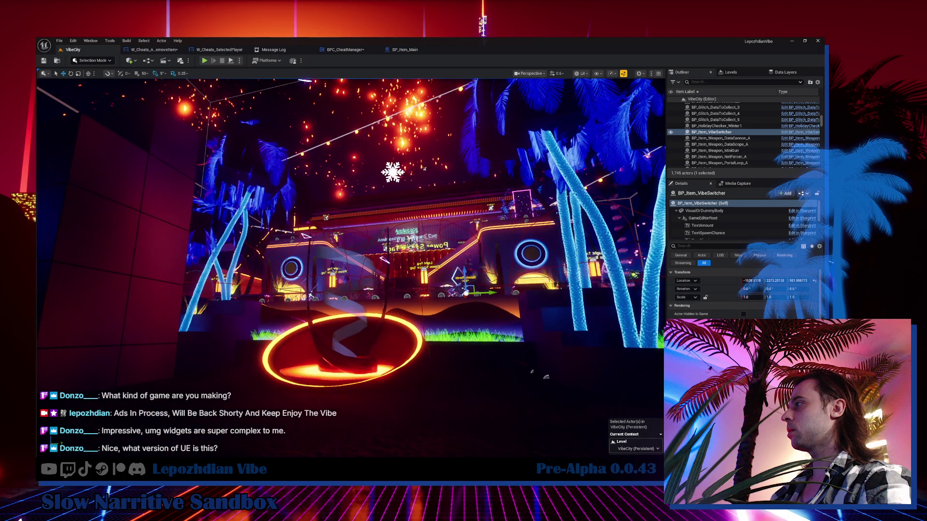
{"action": "key", "text": "w"}
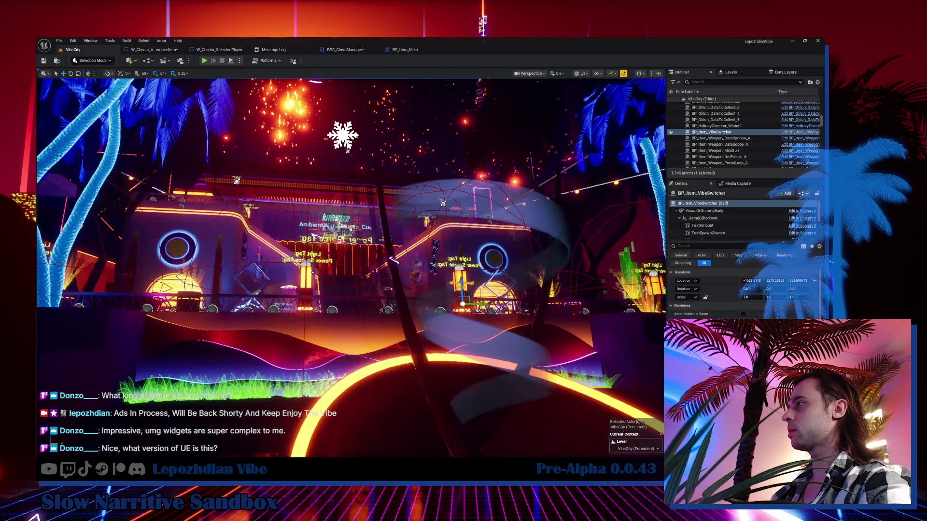
{"action": "key", "text": "w"}
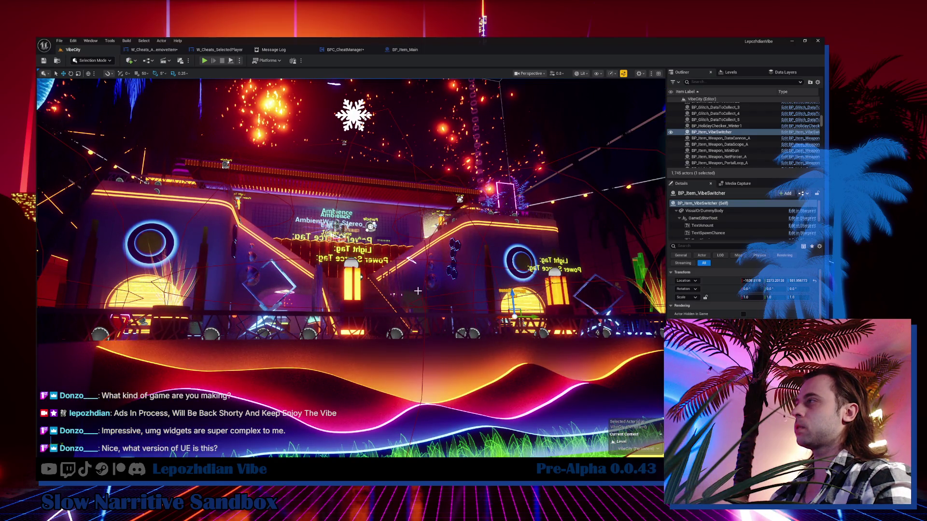
{"action": "key", "text": "w"}
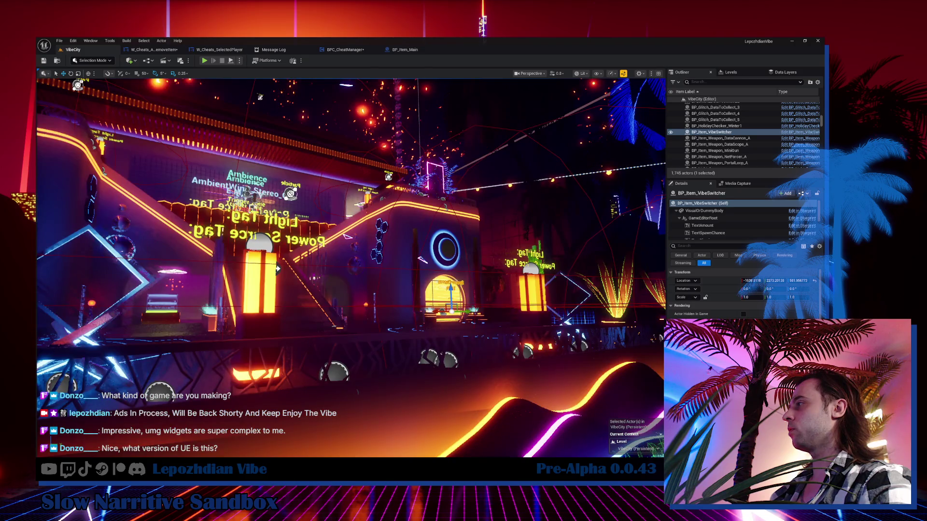
{"action": "key", "text": "w"}
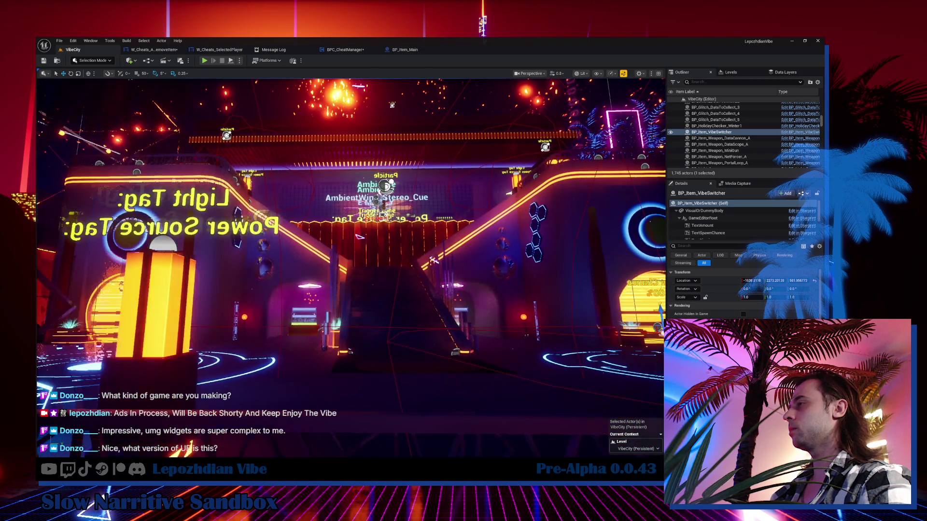
{"action": "key", "text": "w"}
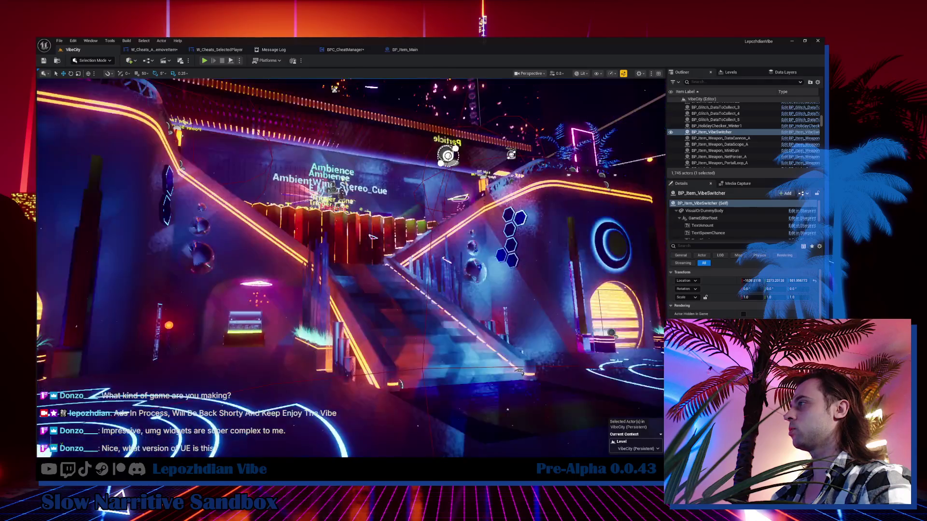
{"action": "key", "text": "w"}
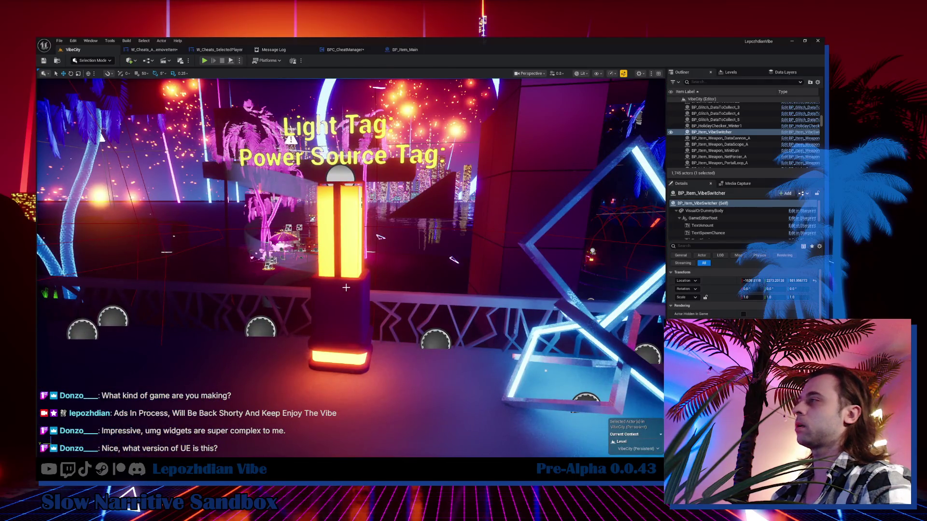
{"action": "key", "text": "w"}
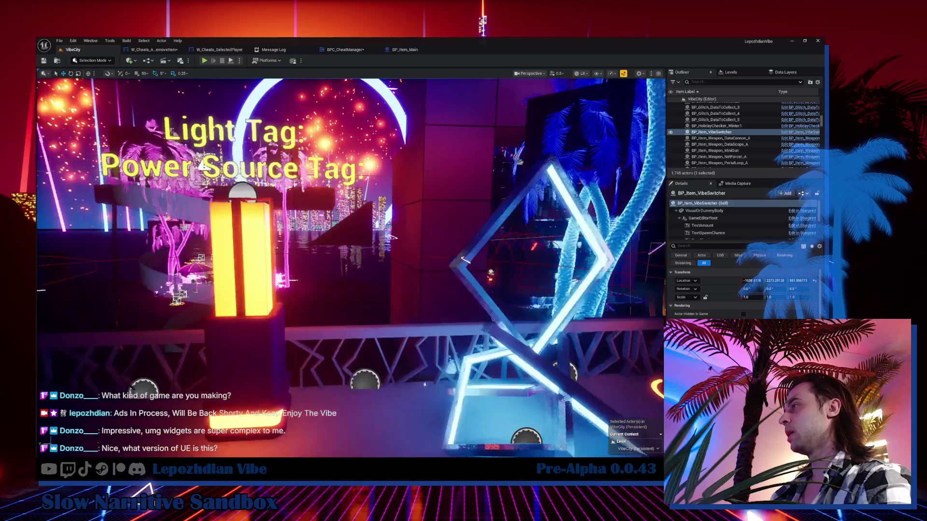
{"action": "key", "text": "w"}
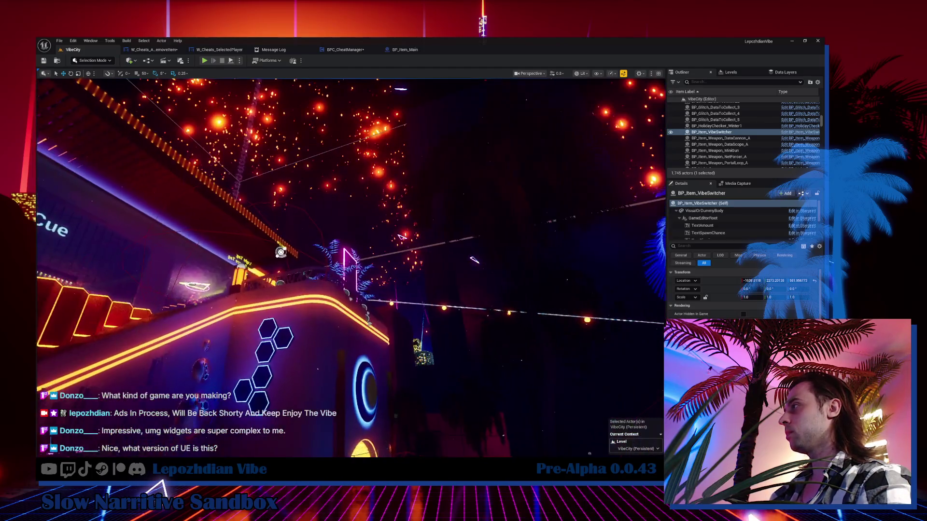
{"action": "key", "text": "w"}
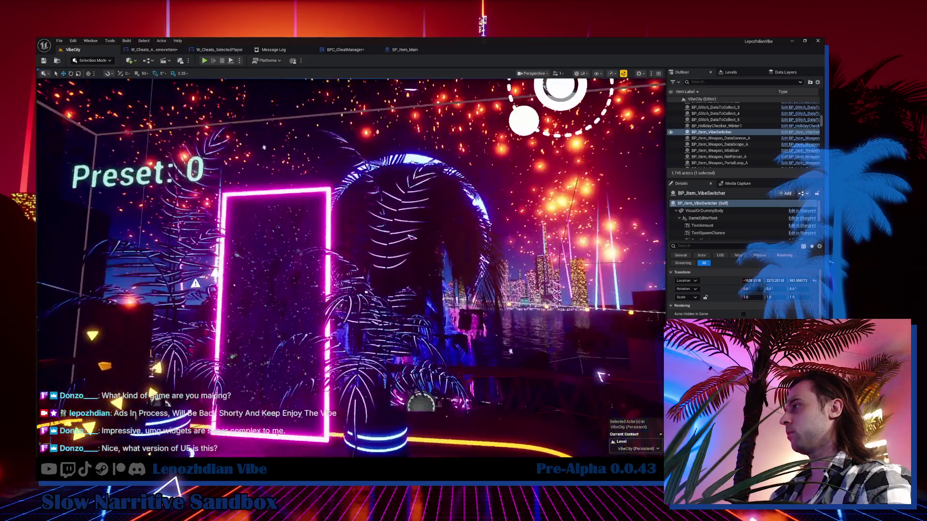
{"action": "key", "text": "w"}
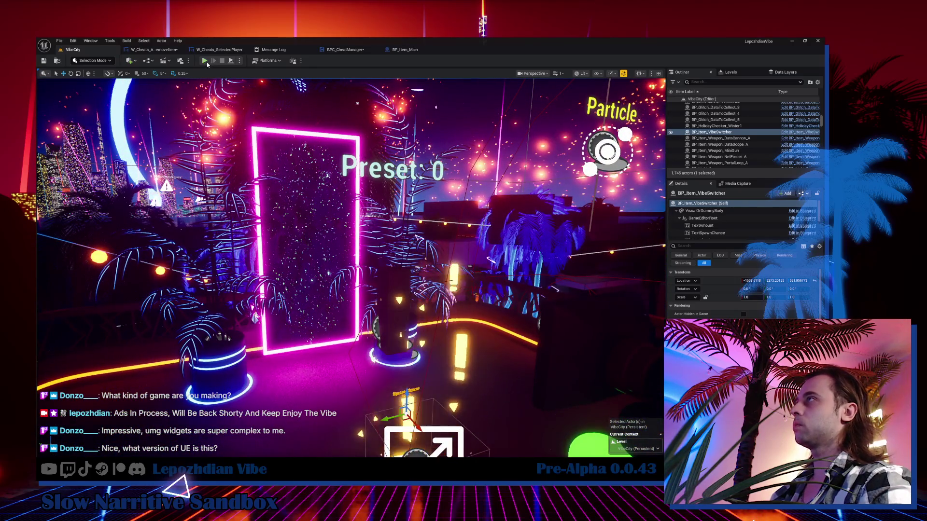
{"action": "key", "text": "w"}
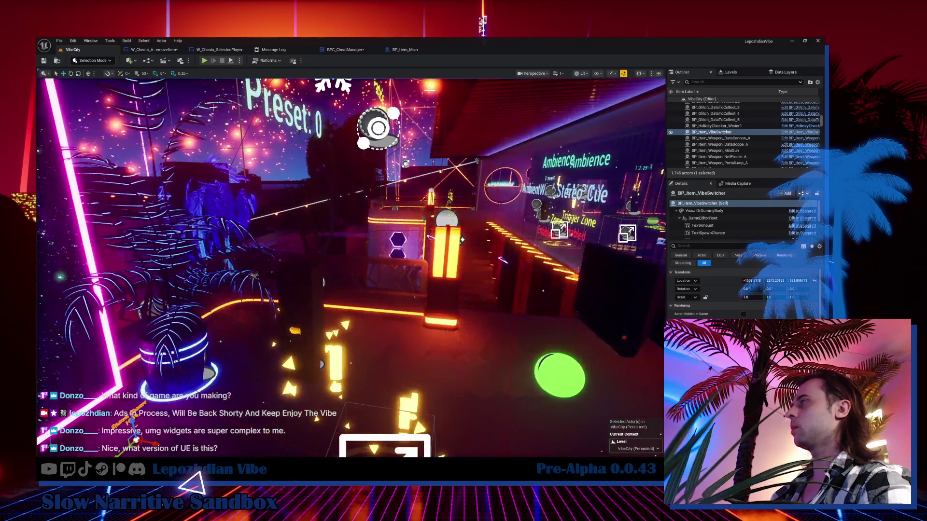
Step: Start Play-in-Editor and walk into the neon portal to reach the Character Editor
{"action": "left_click", "coordinate": [205, 61]}
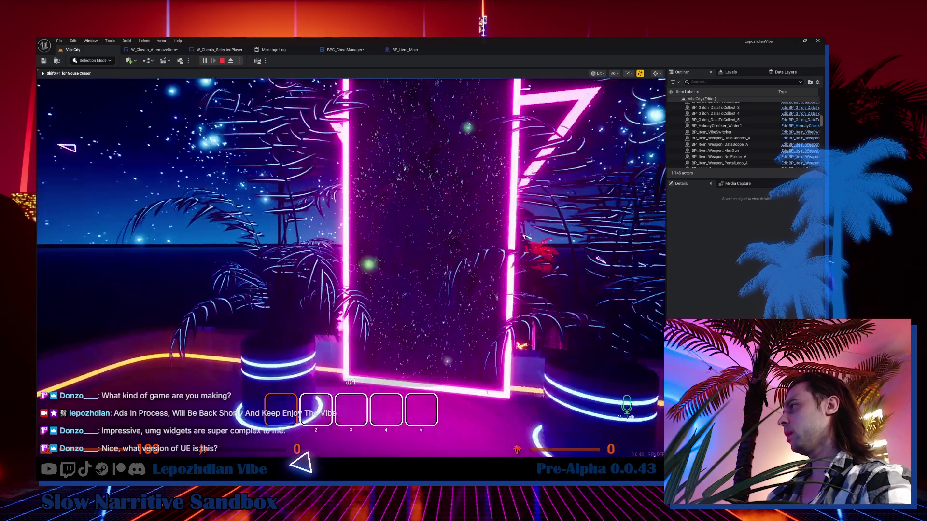
{"action": "key", "text": "e"}
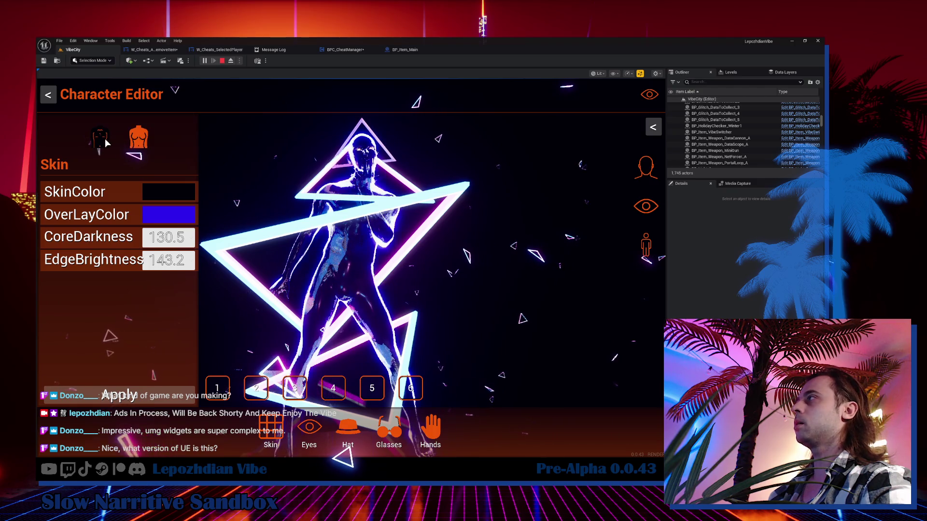
Step: Set SkinColor to orange and raise EdgeBrightness and CoreDarkness
{"action": "left_click", "coordinate": [168, 192]}
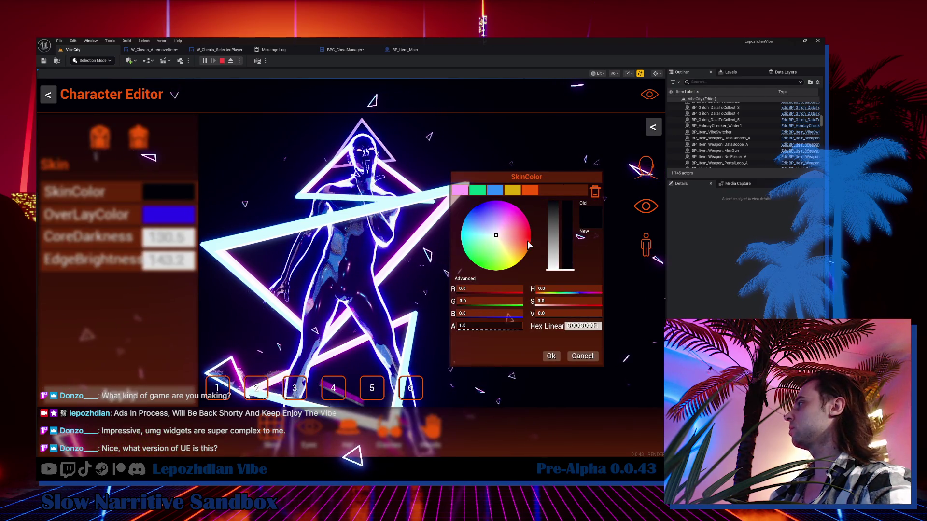
{"action": "left_click_drag", "start_coordinate": [562, 242], "coordinate": [563, 232]}
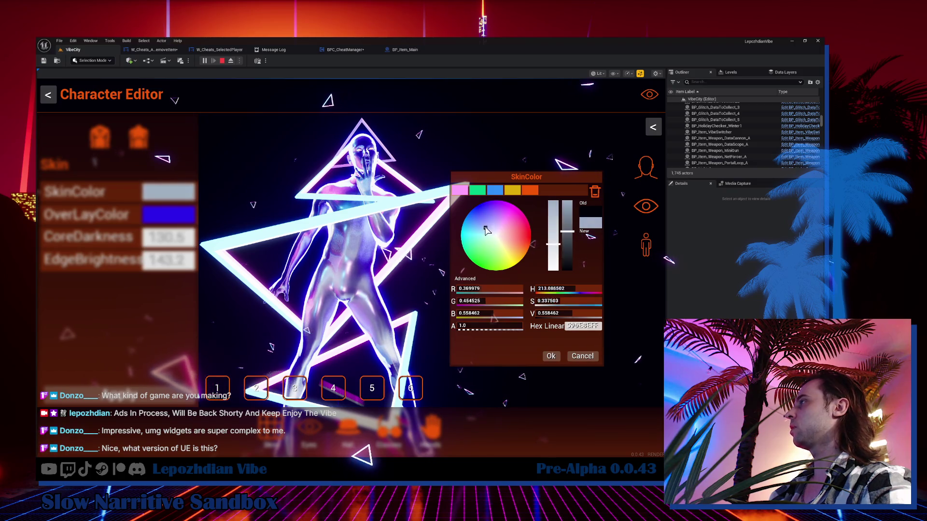
{"action": "left_click_drag", "start_coordinate": [482, 205], "coordinate": [539, 253]}
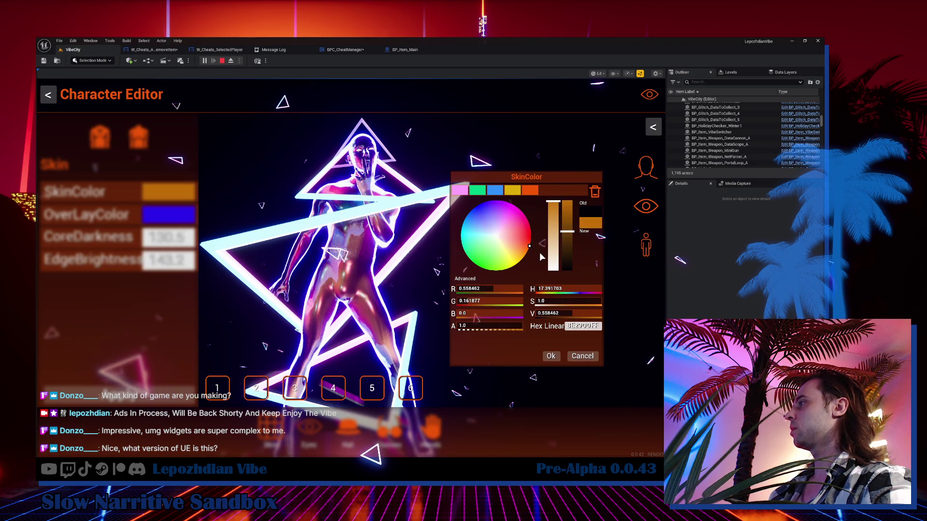
{"action": "left_click", "coordinate": [552, 358]}
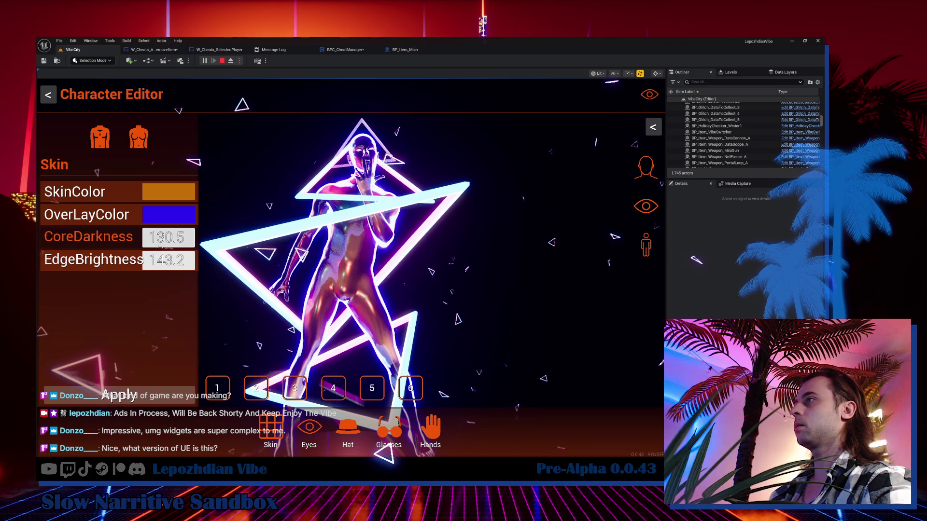
{"action": "left_click_drag", "start_coordinate": [168, 260], "coordinate": [232, 260]}
{"action": "mouse_move", "coordinate": [169, 237]}
{"action": "left_mouse_down"}
{"action": "mouse_move", "coordinate": [155, 237]}
{"action": "mouse_move", "coordinate": [231, 237]}
{"action": "mouse_move", "coordinate": [159, 237]}
{"action": "left_mouse_up"}
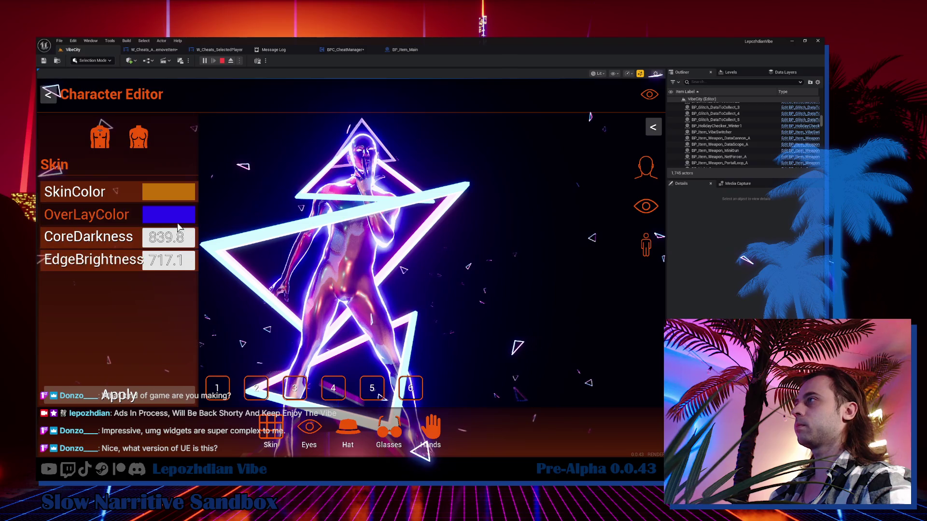
Step: Set OverLayColor to magenta, then reopen the Character Editor and apply the customization
{"action": "left_click", "coordinate": [177, 221]}
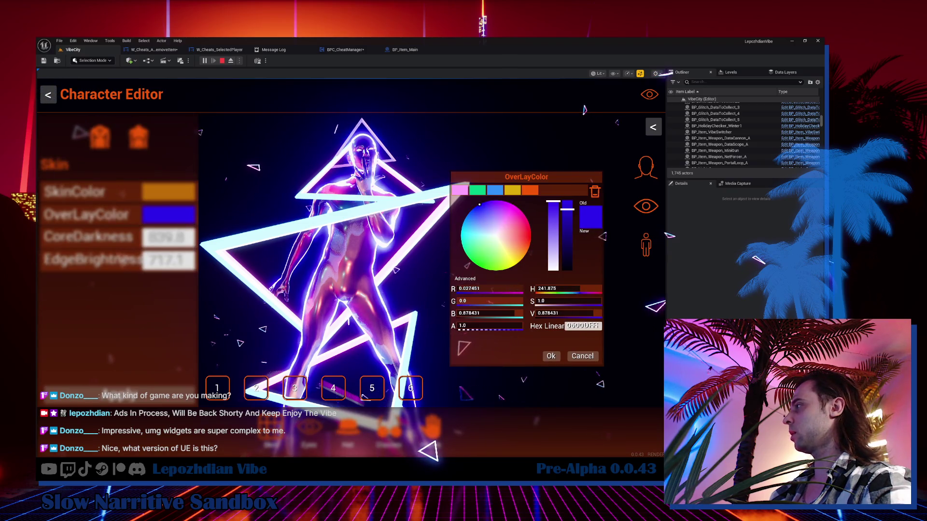
{"action": "left_click_drag", "start_coordinate": [464, 289], "coordinate": [511, 289]}
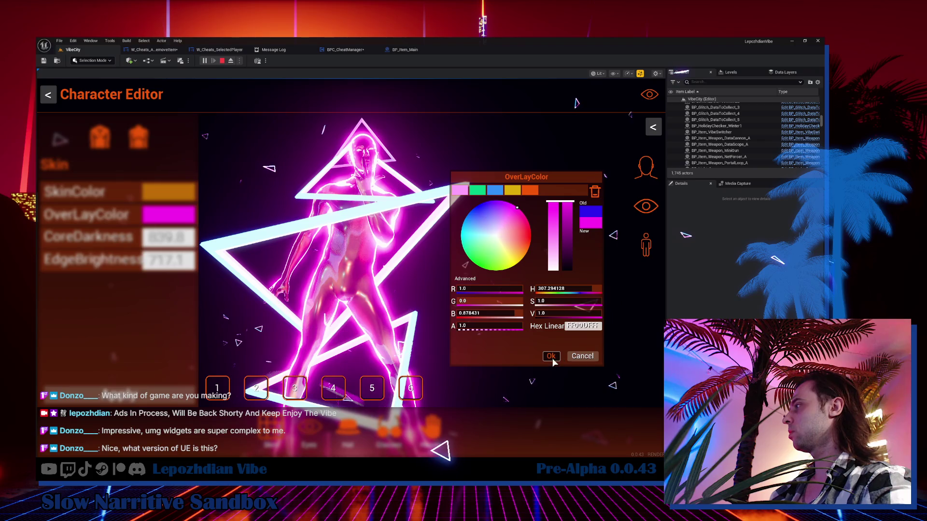
{"action": "left_click", "coordinate": [551, 357]}
{"action": "left_click", "coordinate": [507, 325]}
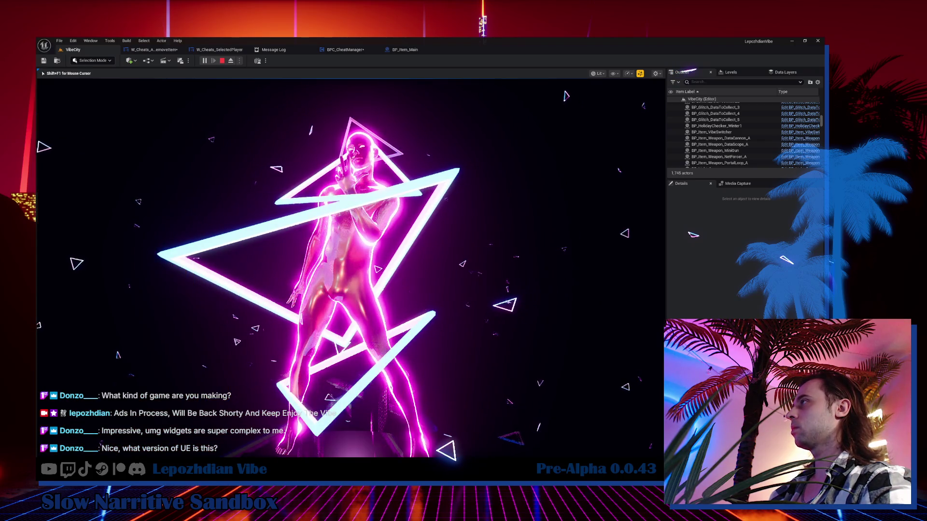
{"action": "key", "text": "c"}
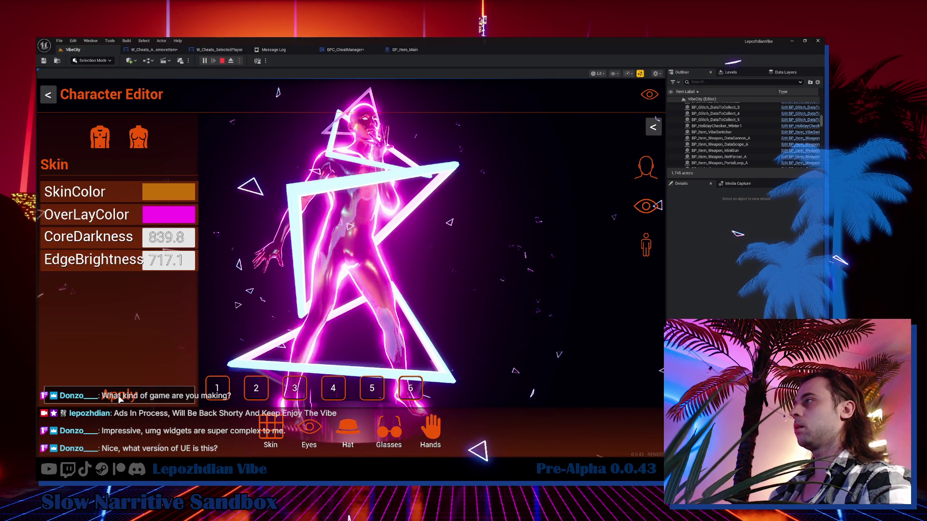
{"action": "left_click", "coordinate": [364, 315]}
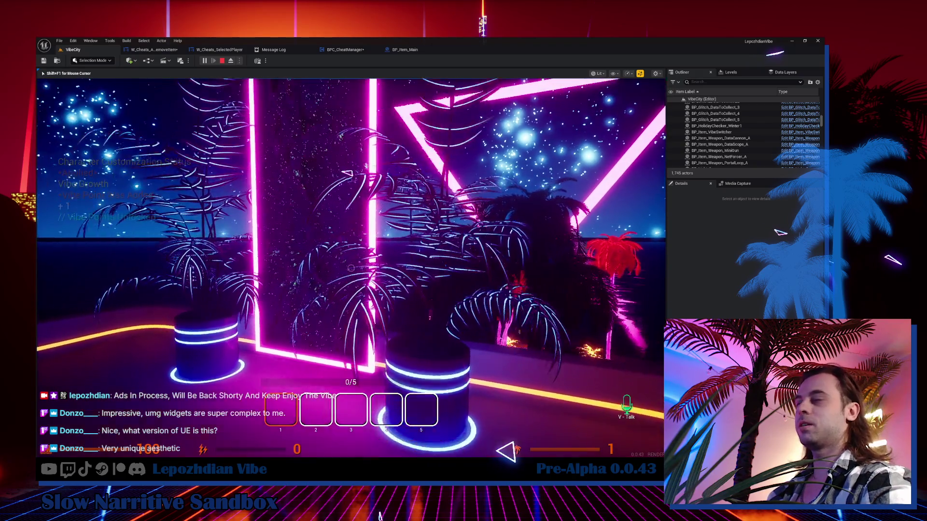
{"action": "key", "text": "w"}
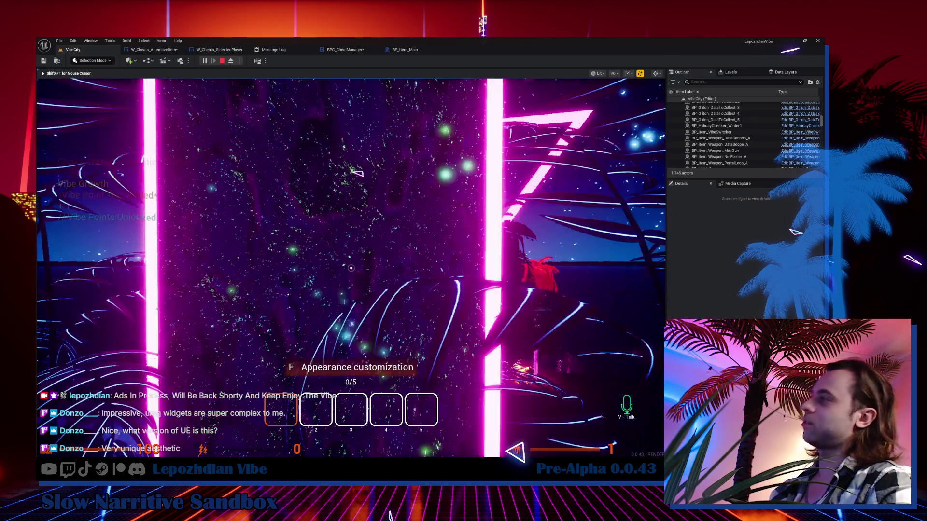